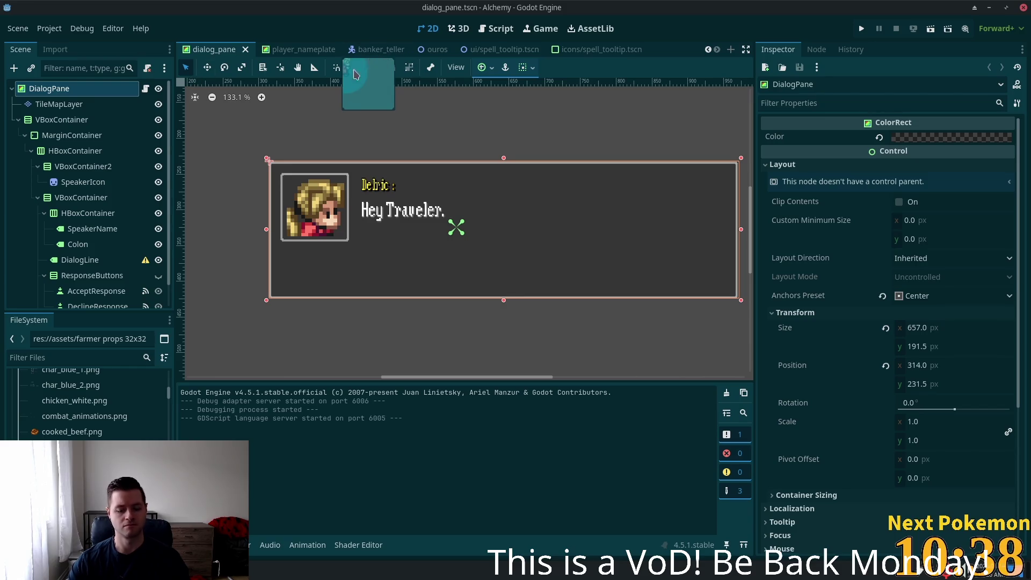
- Dismiss the desktop app menu and mail account setup window, then bring up Godot's Quick Open search
key(super)
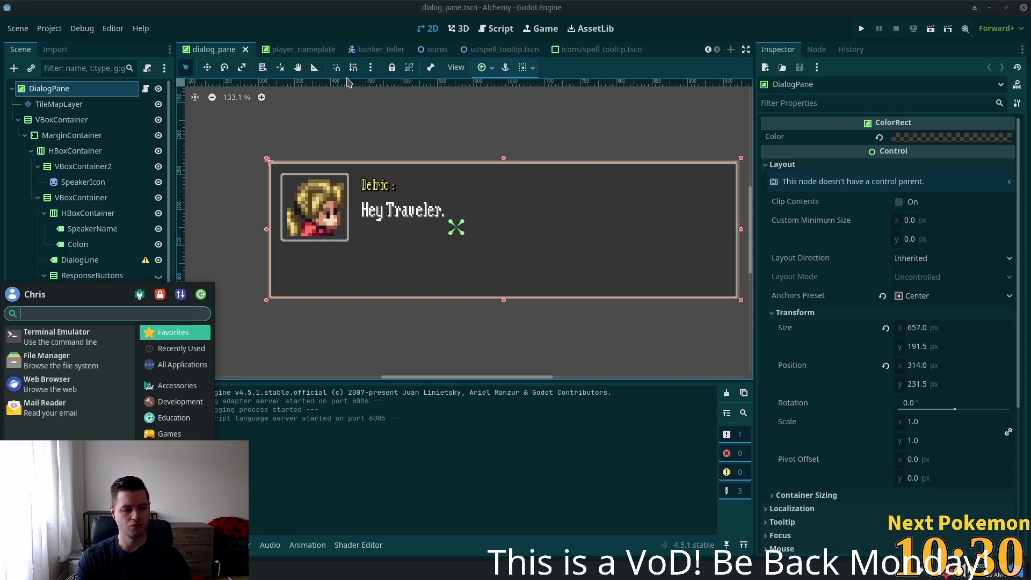
key(Escape)
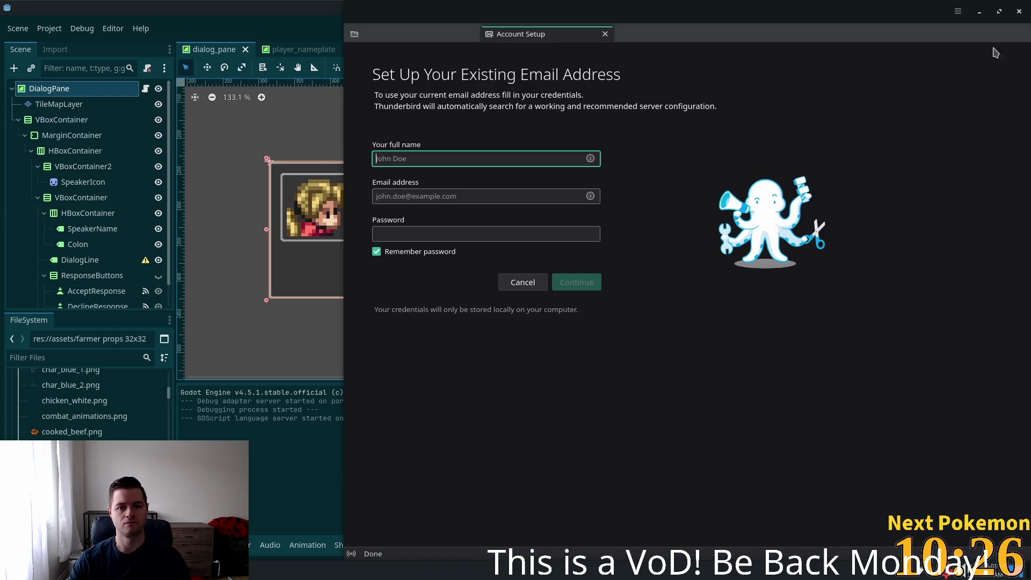
click(1020, 10)
key(super)
key(Escape)
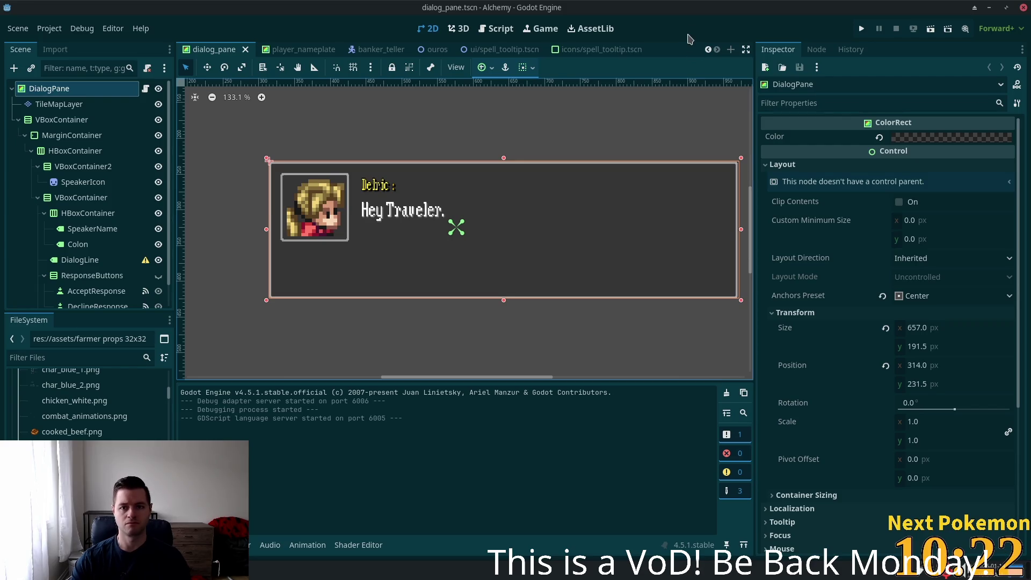
key(alt+shift+o)
- Search Quick Open for 'hud' and open the hud.tscn scene
text(hud)
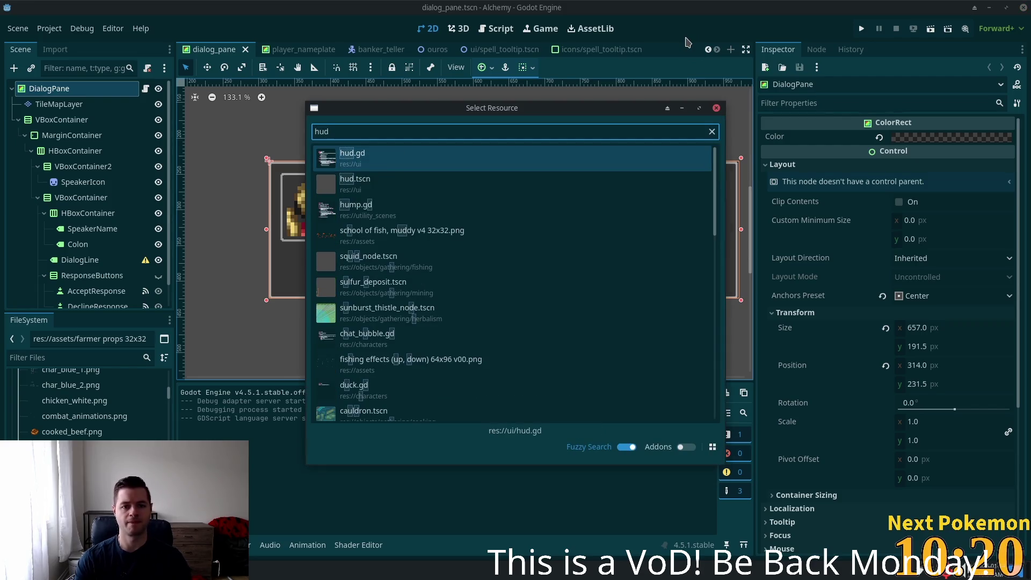
click(354, 180)
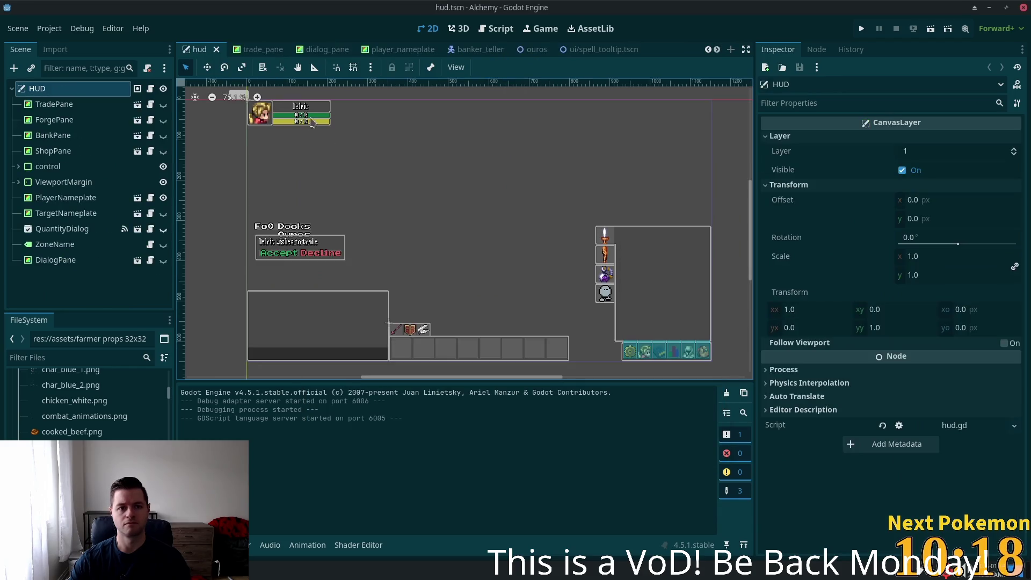
scroll(402, 232, up, 1)
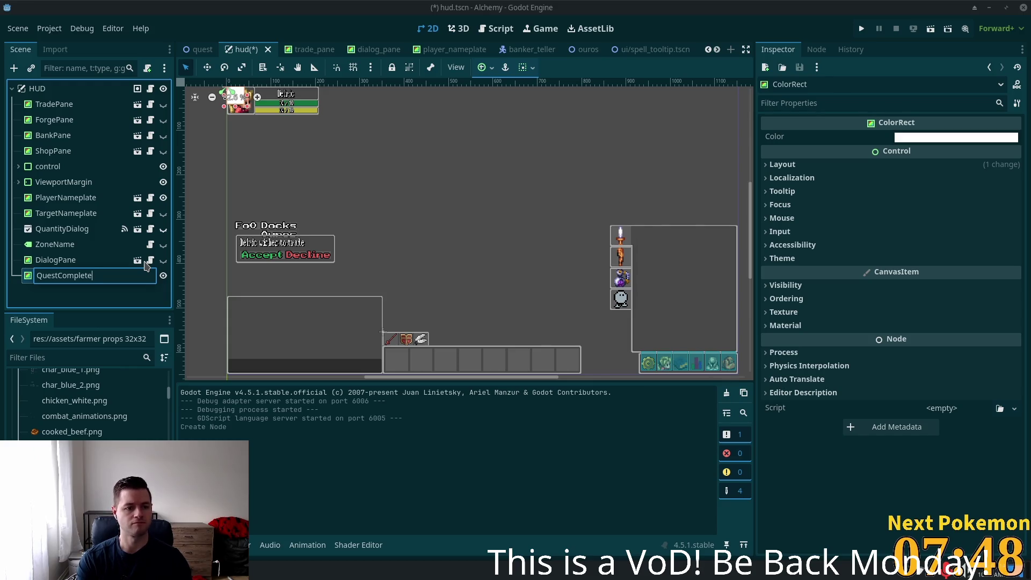
- Name the node QuestCompletePane and move it with DialogPane up below ShopPane
text(ane)
key(Return)
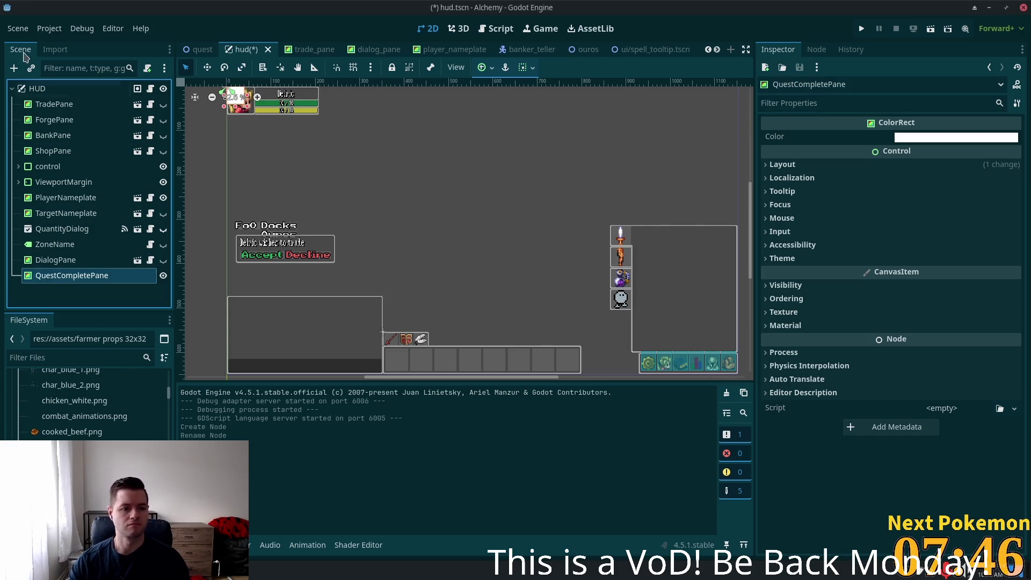
ctrl+click(43, 262)
drag(43, 262, 37, 162)
click(54, 119)
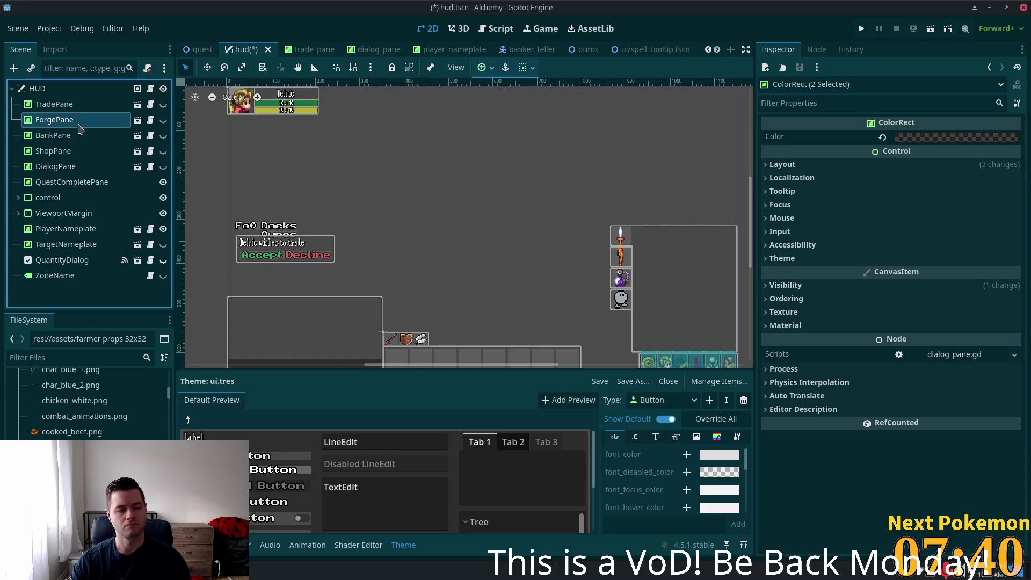
double_click(75, 182)
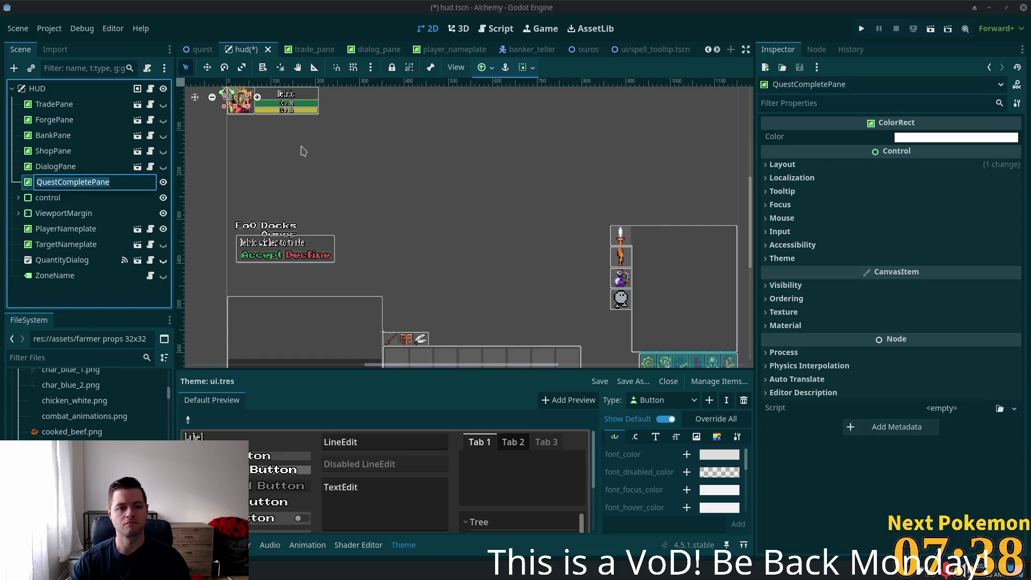
- Set QuestCompletePane's anchors preset to Center and enlarge it into a wide rectangle
click(207, 68)
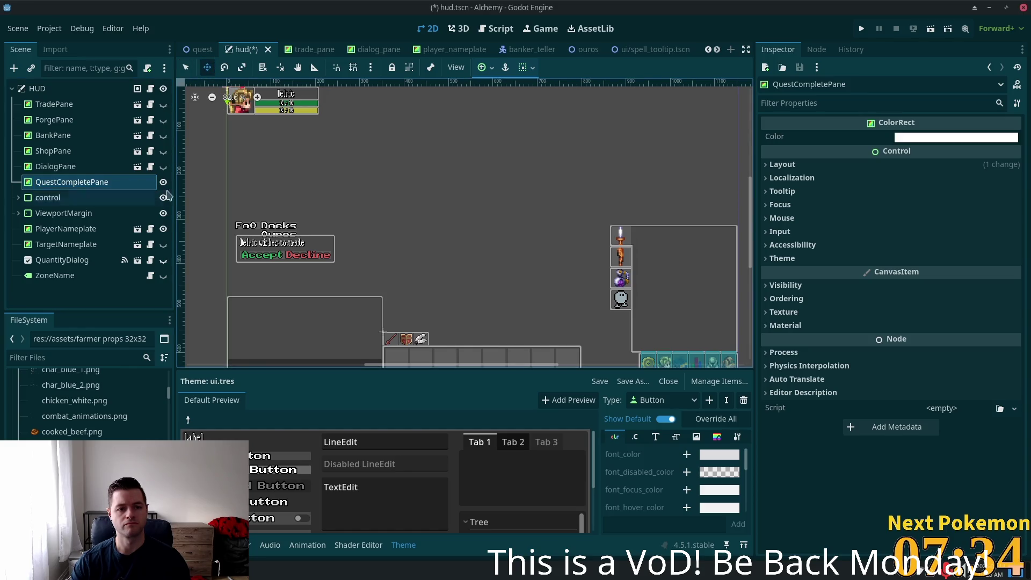
click(768, 263)
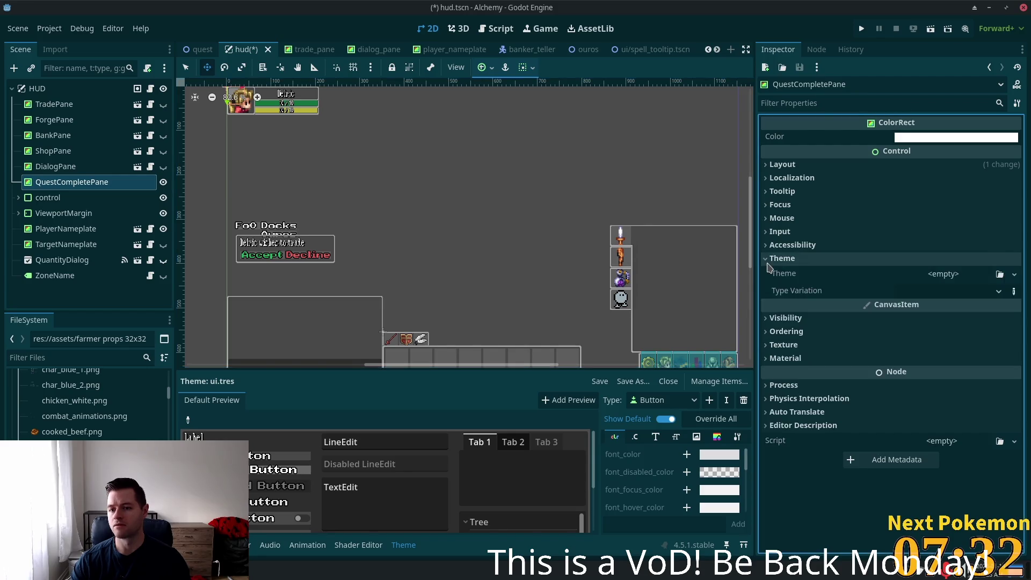
click(769, 262)
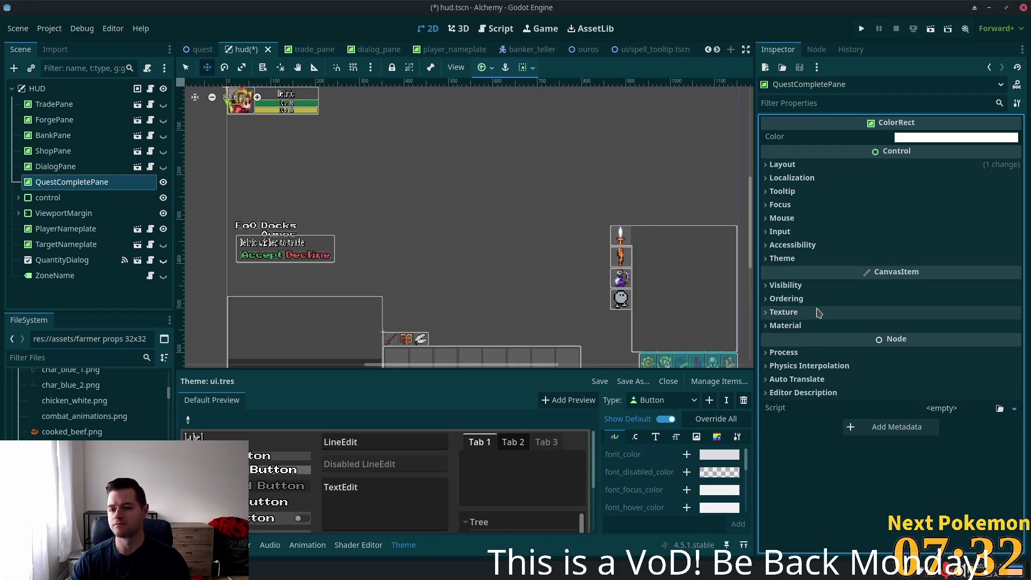
click(769, 166)
click(779, 328)
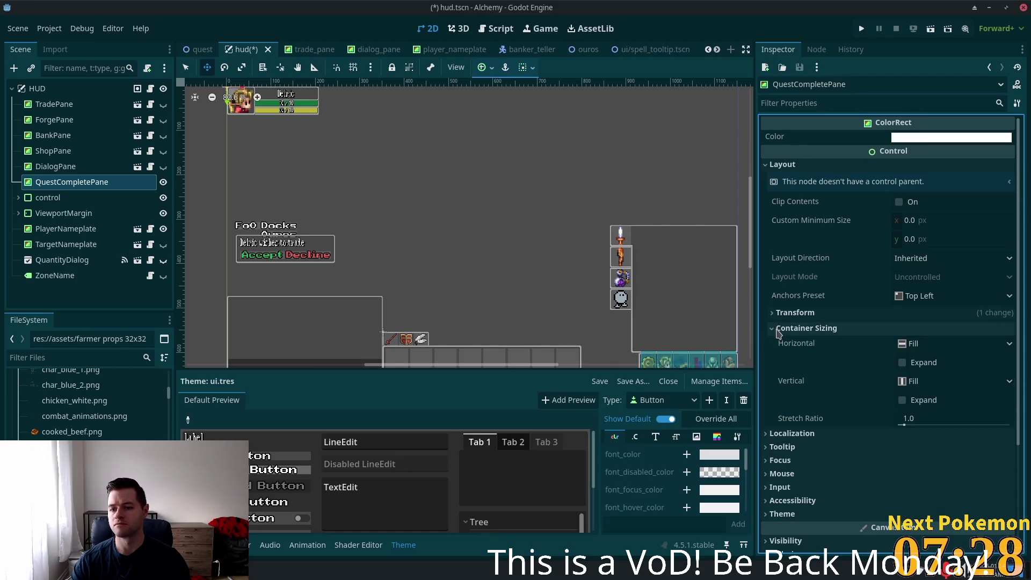
click(927, 298)
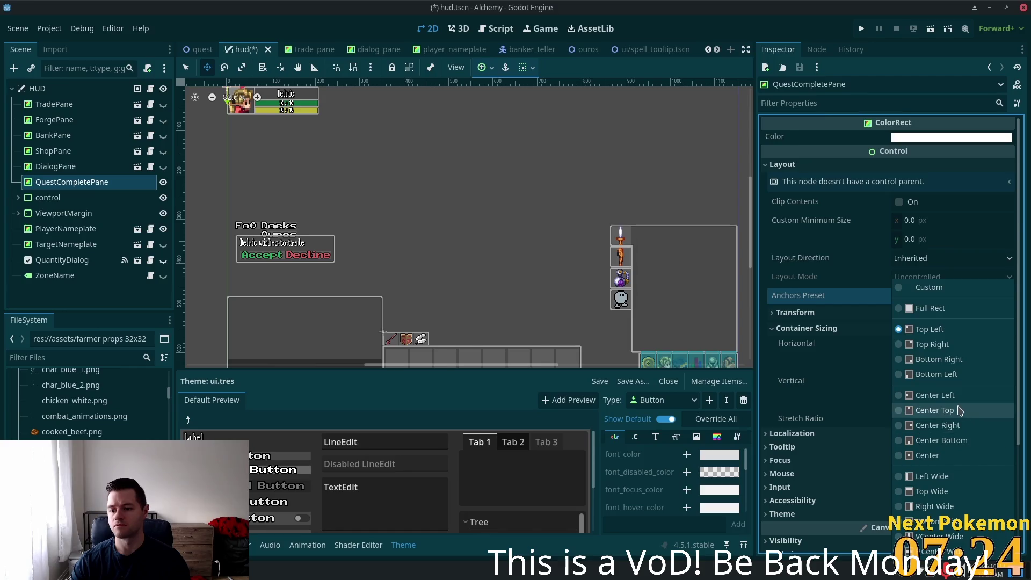
click(947, 455)
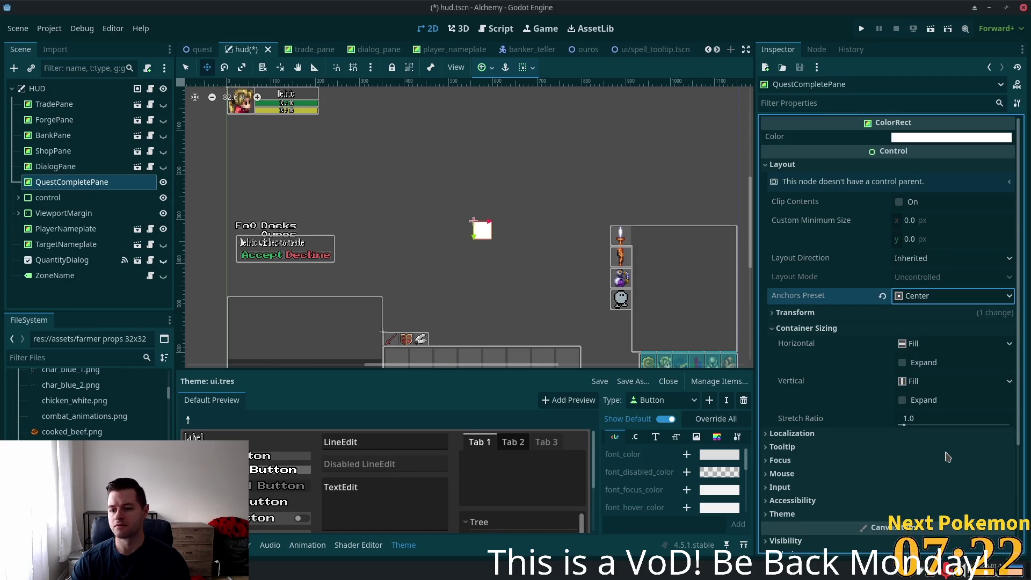
click(186, 67)
drag(495, 242, 588, 301)
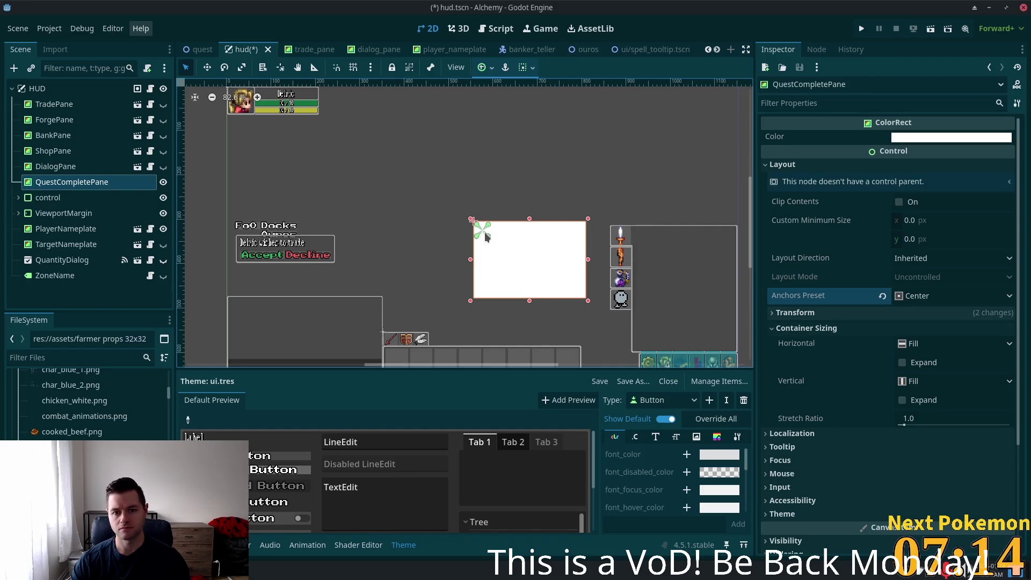
- Re-centre the pane with the Center anchor preset and check DialogPane's background colour
click(486, 67)
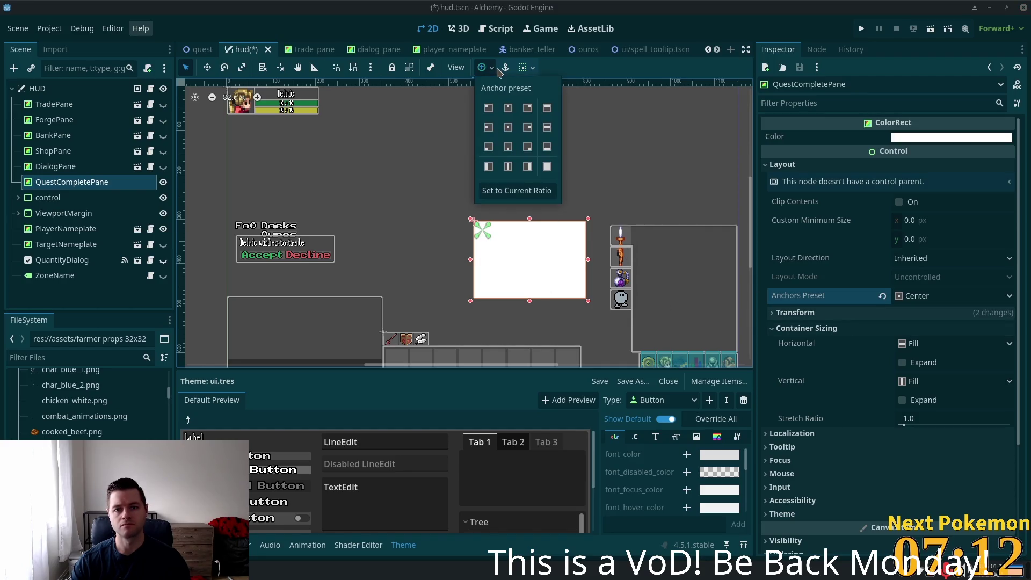
click(508, 128)
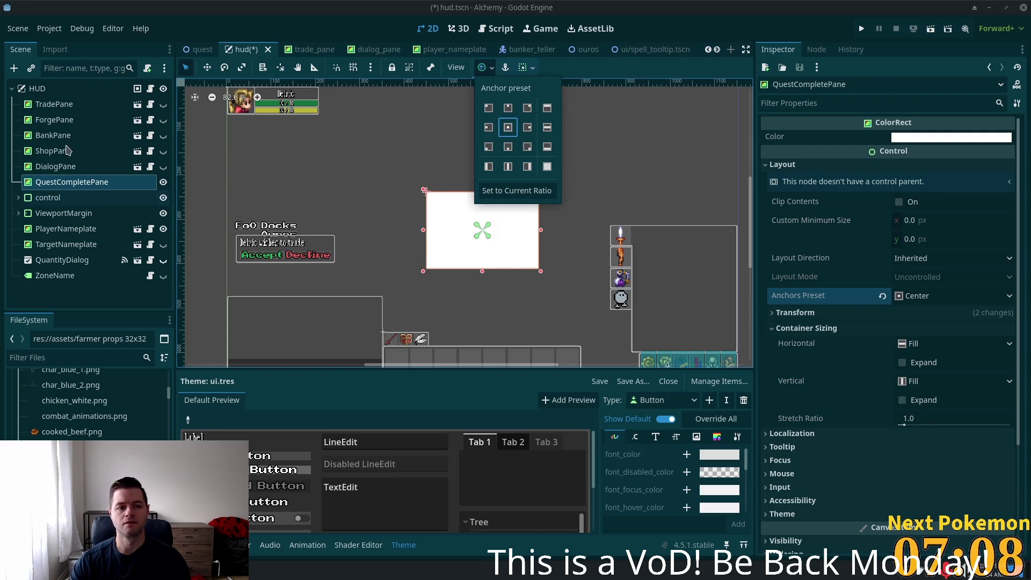
click(56, 170)
click(989, 139)
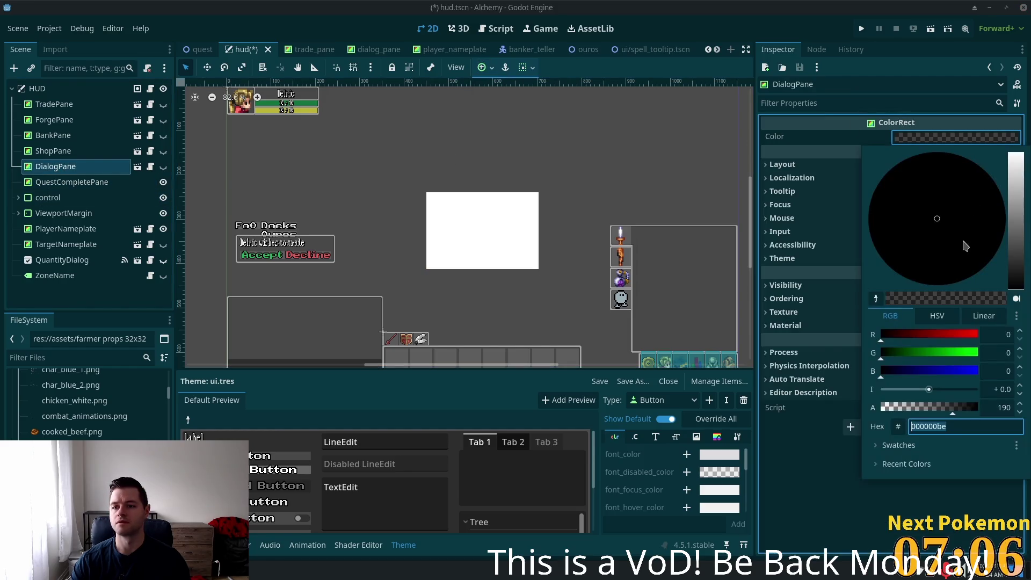
click(492, 217)
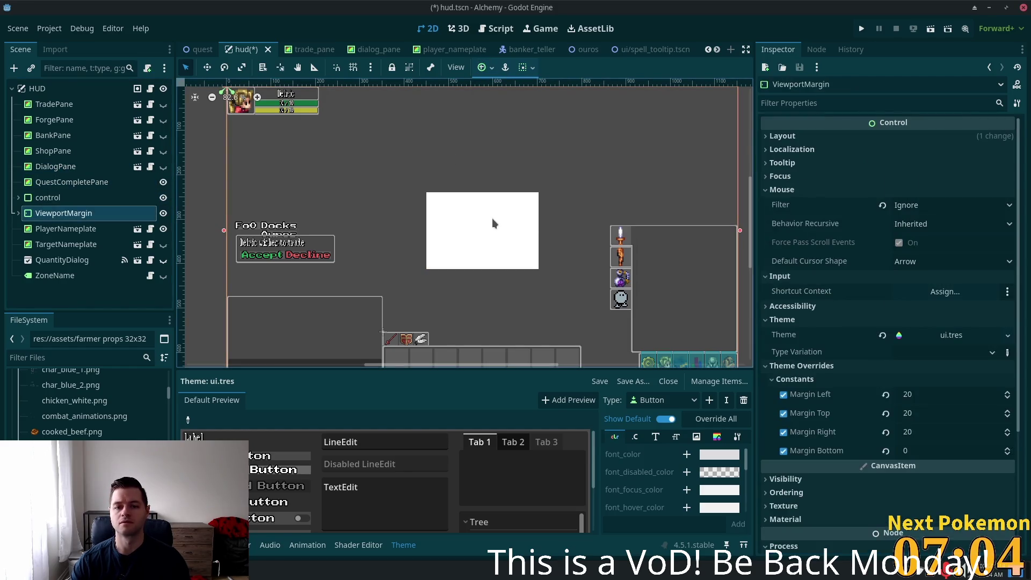
- Set QuestCompletePane's colour to translucent black 000000be
click(72, 181)
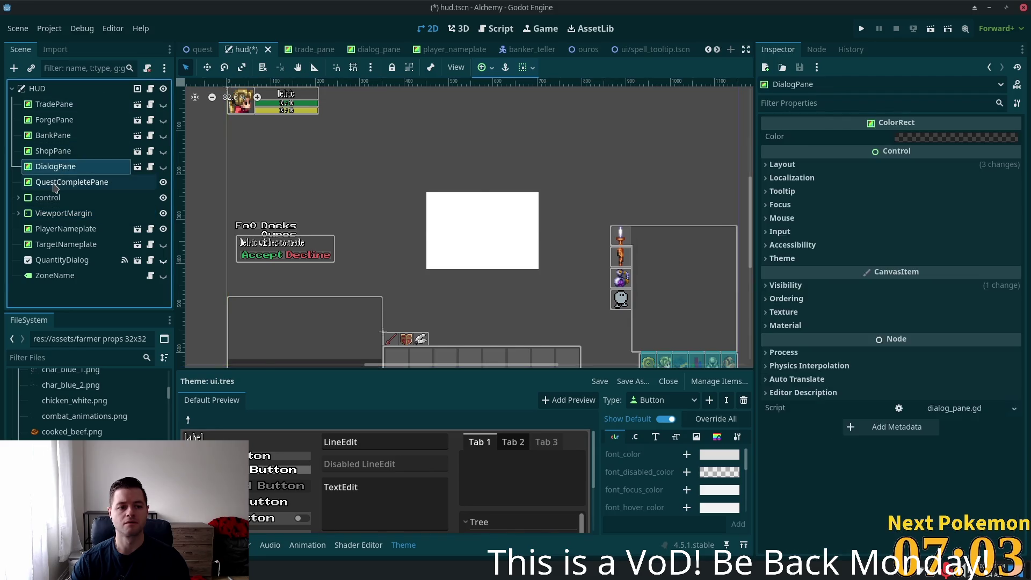
click(958, 137)
text(000000be)
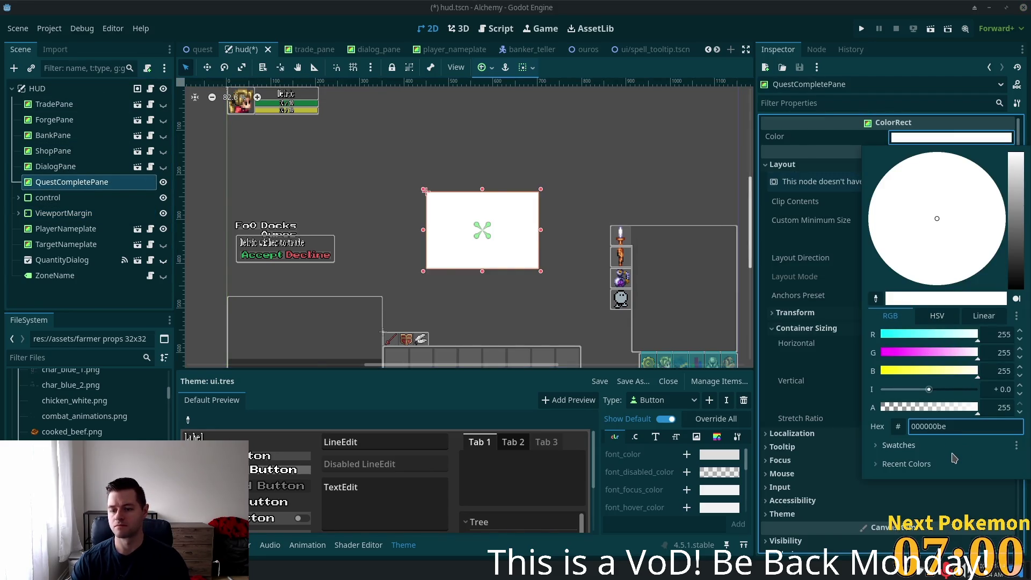
key(Tab)
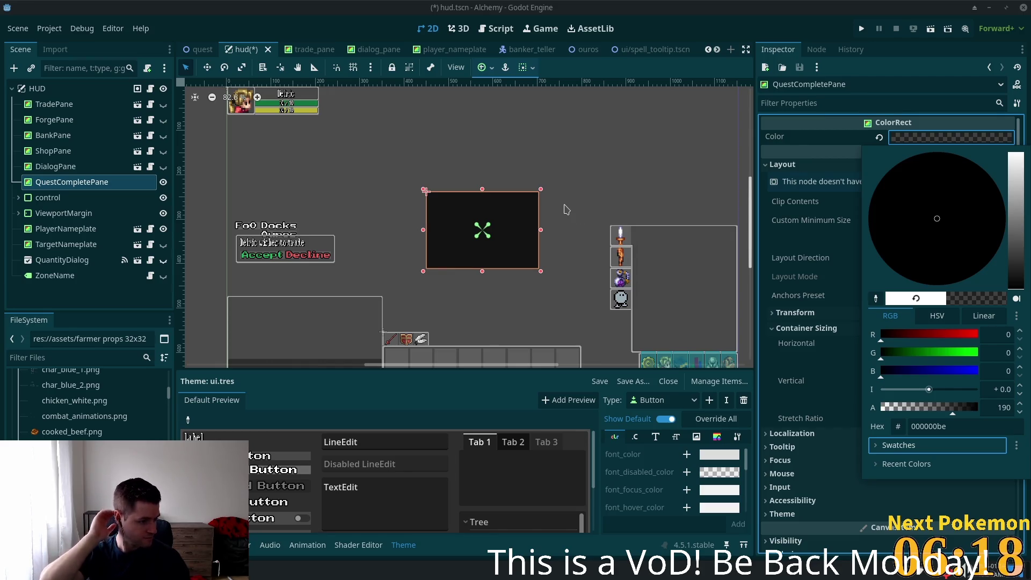
- Save the QuestCompletePane branch as res://ui/quest_complete_pane.tscn and open that scene
scroll(483, 223, up, 7)
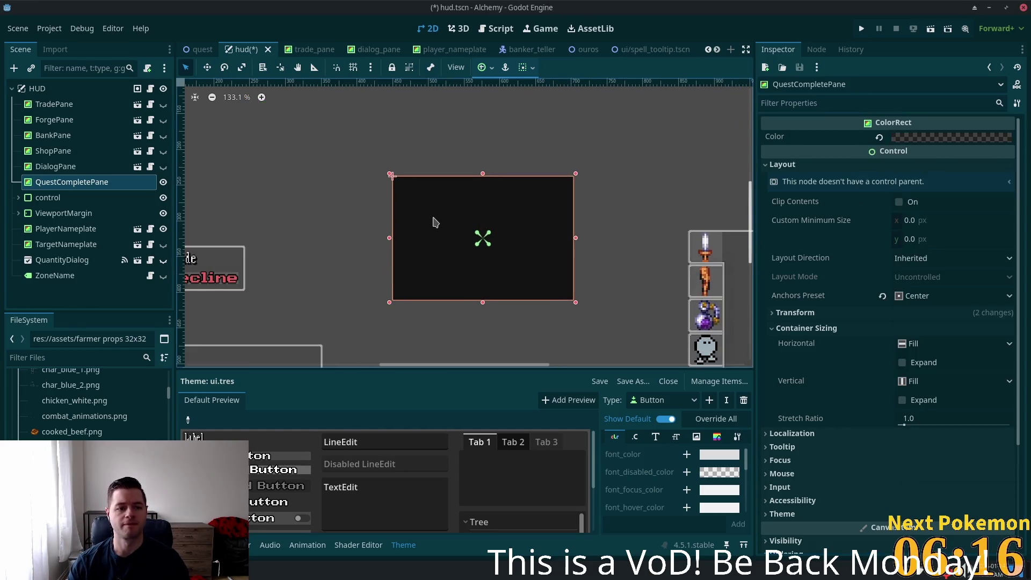
right_click(70, 188)
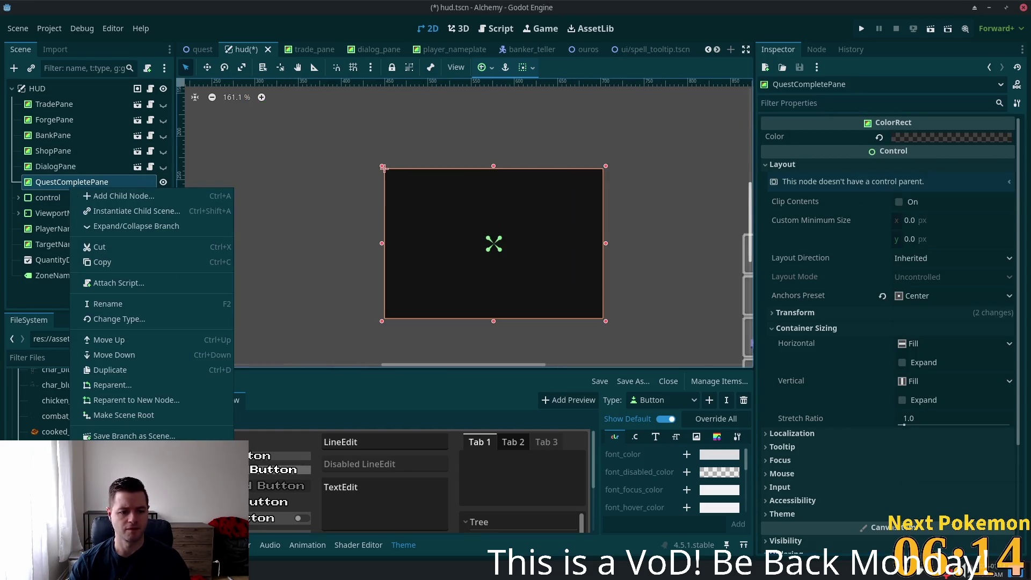
key(Escape)
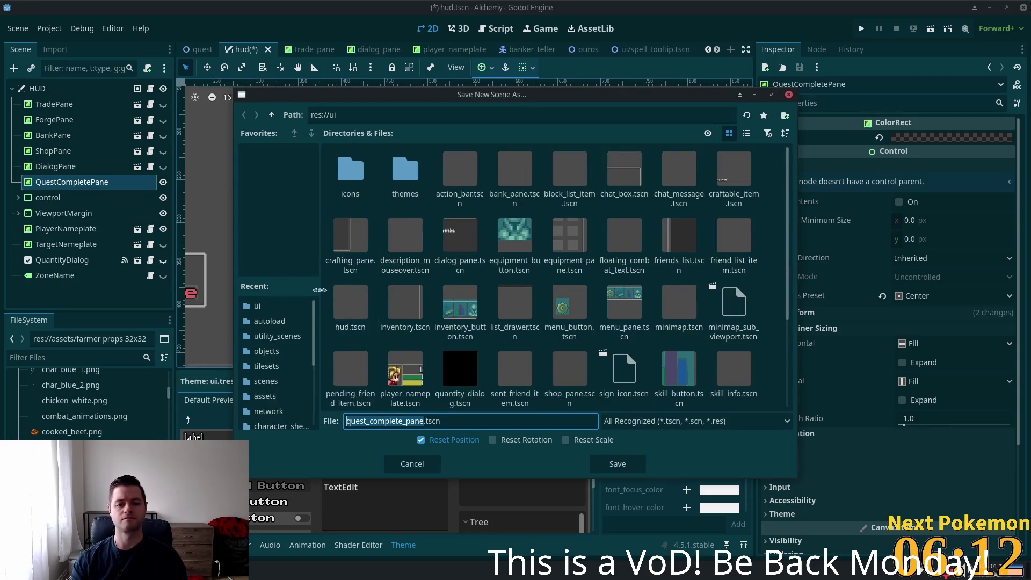
key(Return)
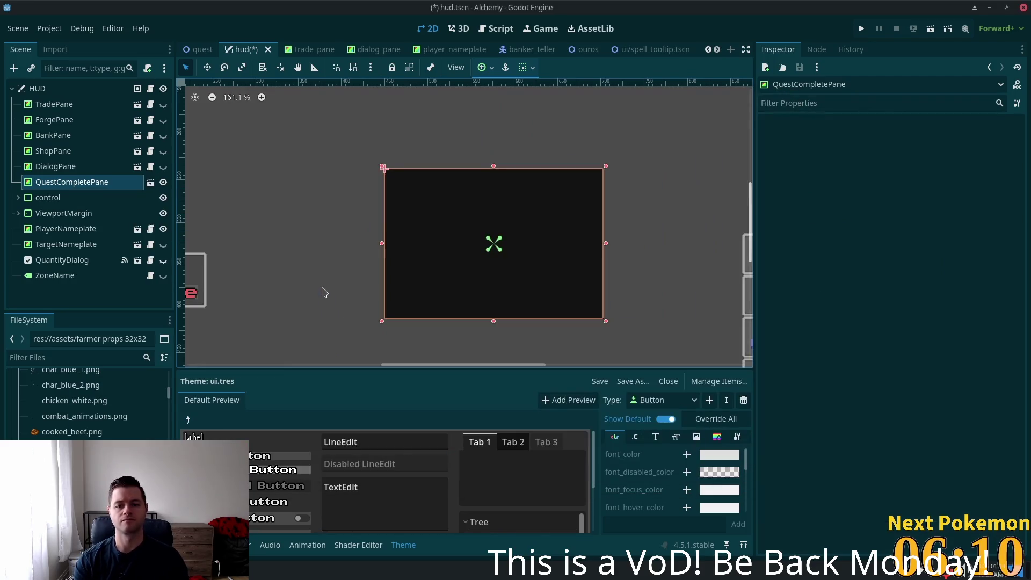
click(151, 183)
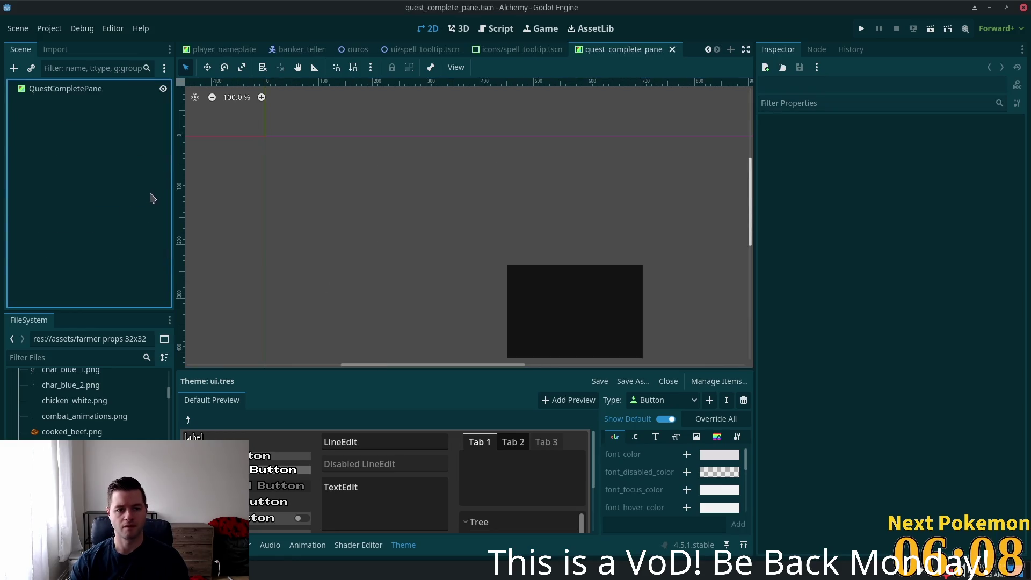
- Add a MarginContainer child to the QuestCompletePane root
click(60, 90)
key(ctrl+a)
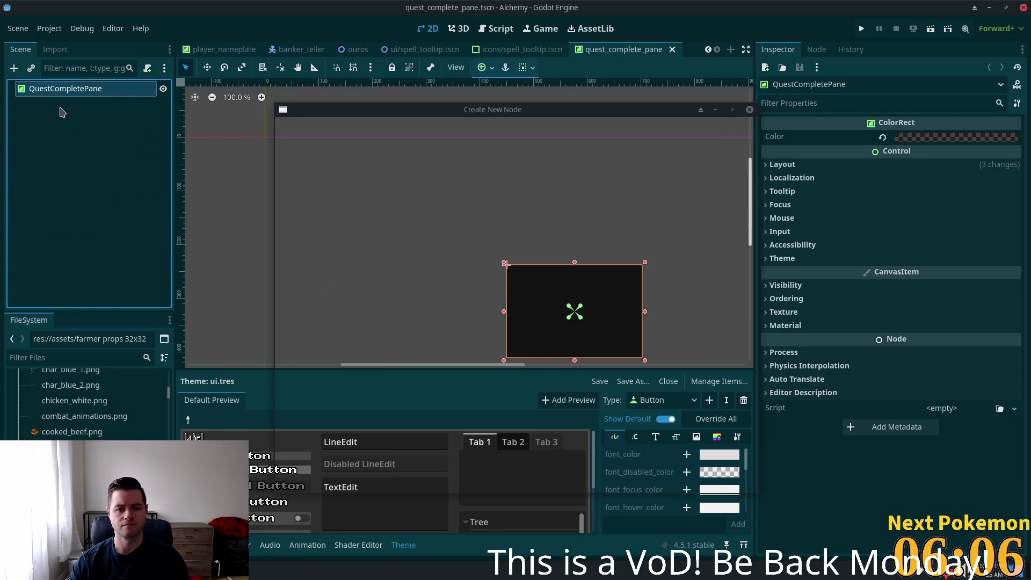
text(color)
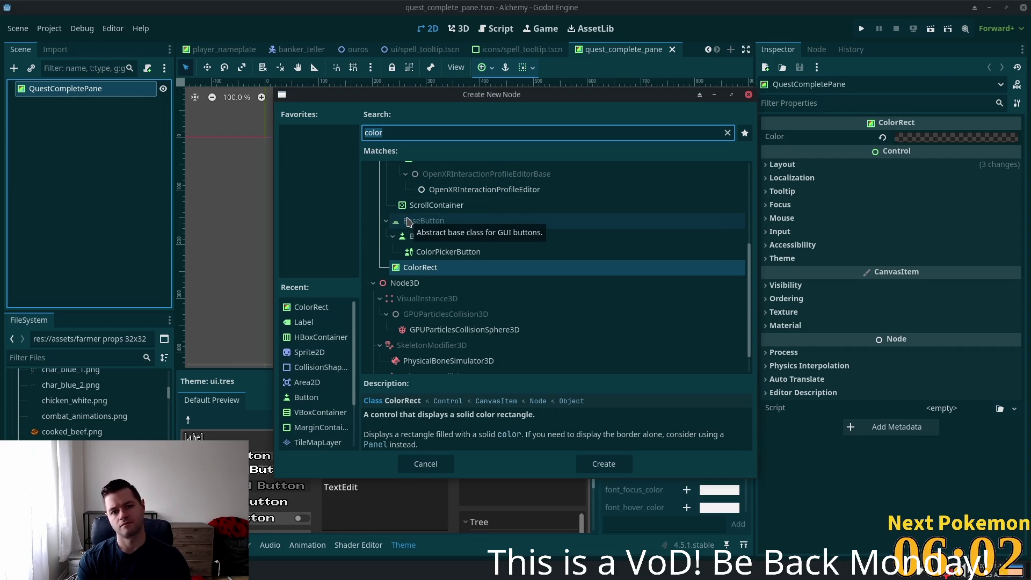
key(ctrl+a)
text(margin)
key(Return)
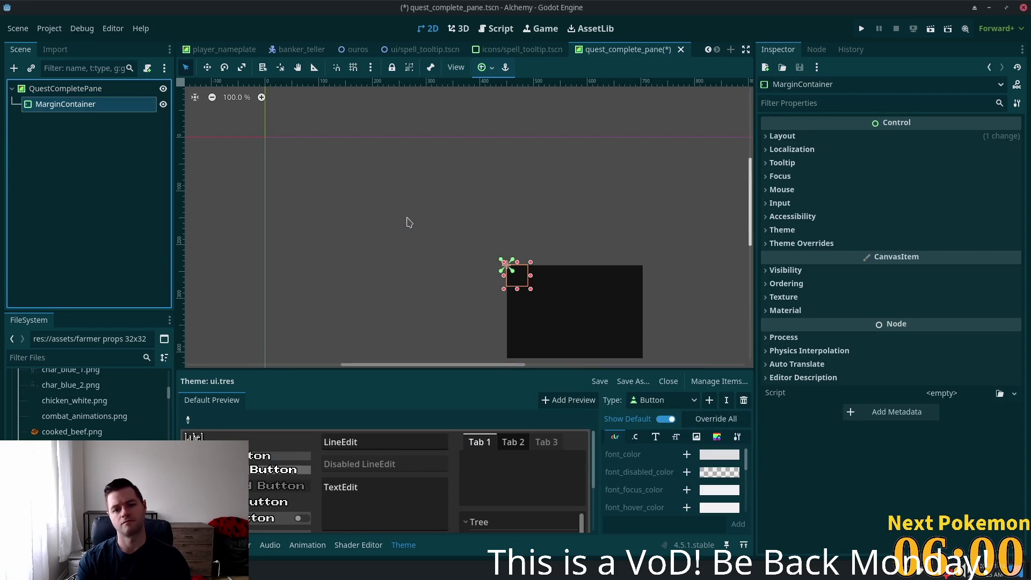
- Copy the QuestCompletePane root's Size value from its transform properties
scroll(556, 263, up, 2)
click(123, 89)
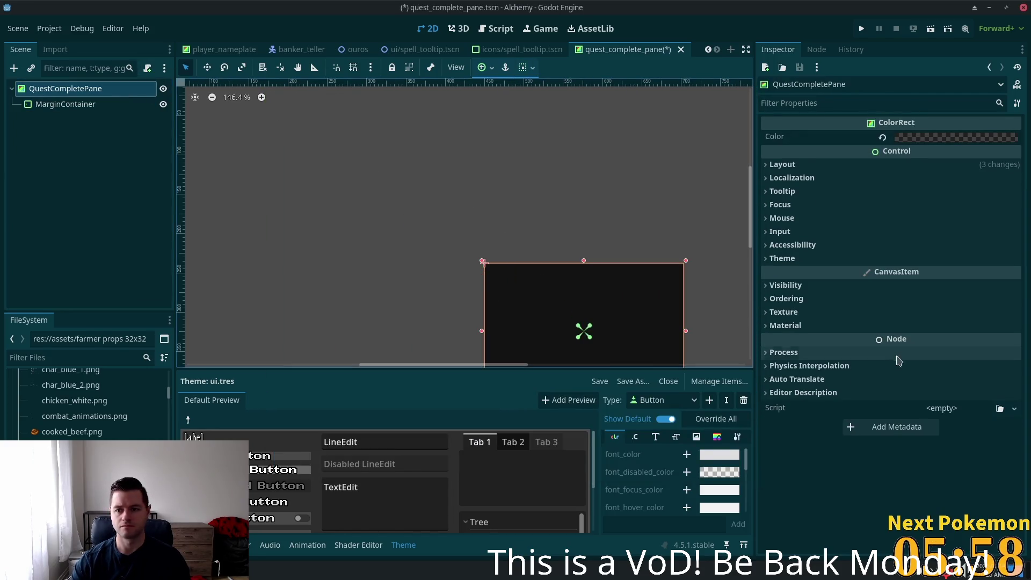
click(782, 164)
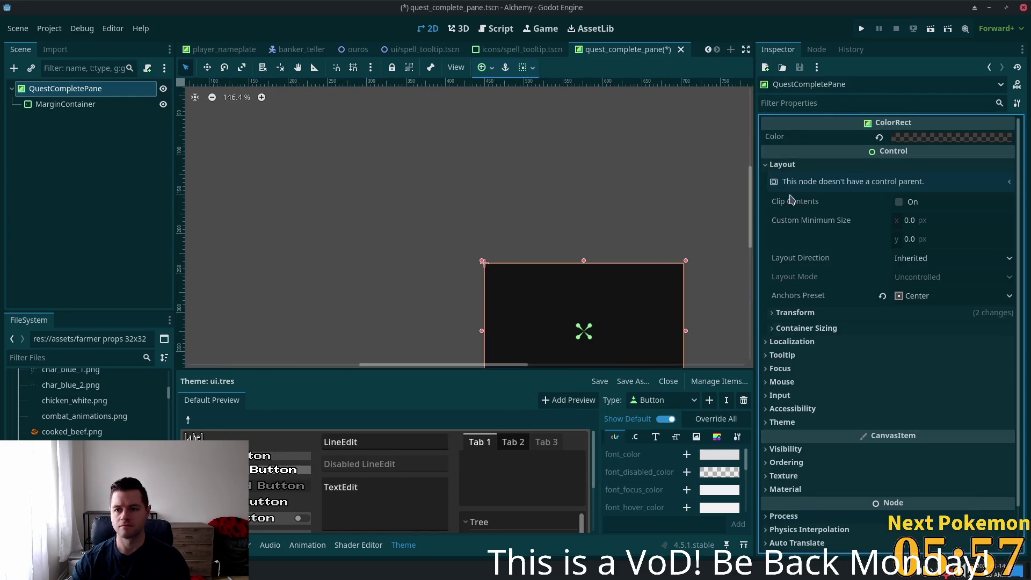
click(790, 312)
right_click(782, 331)
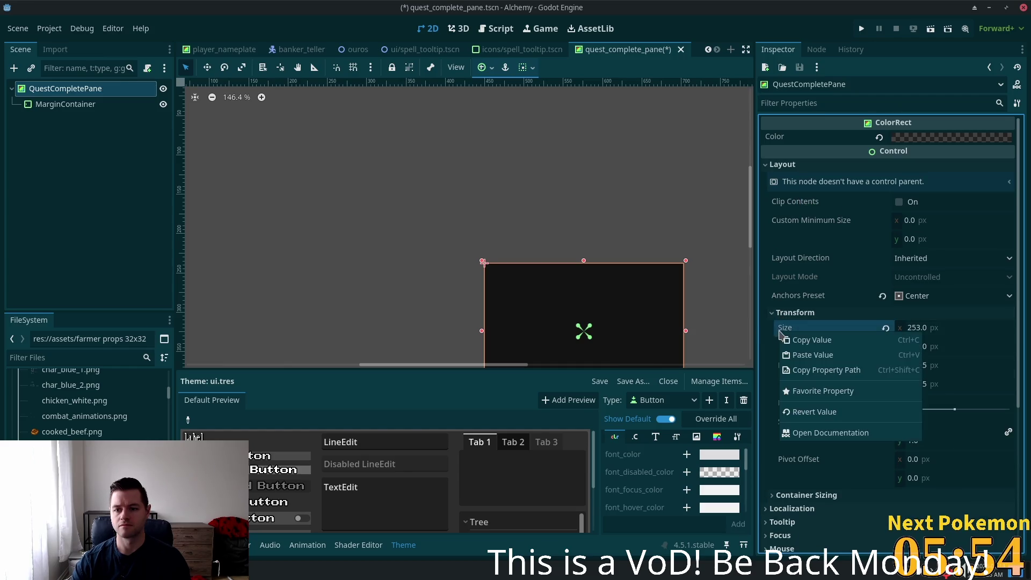
click(862, 340)
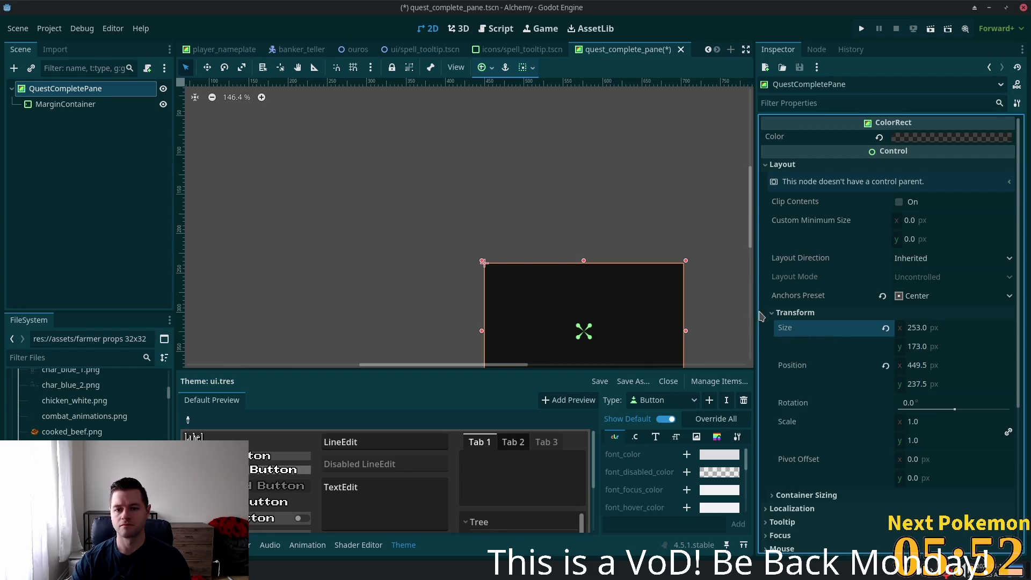
scroll(616, 245, up, 1)
scroll(615, 246, down, 3)
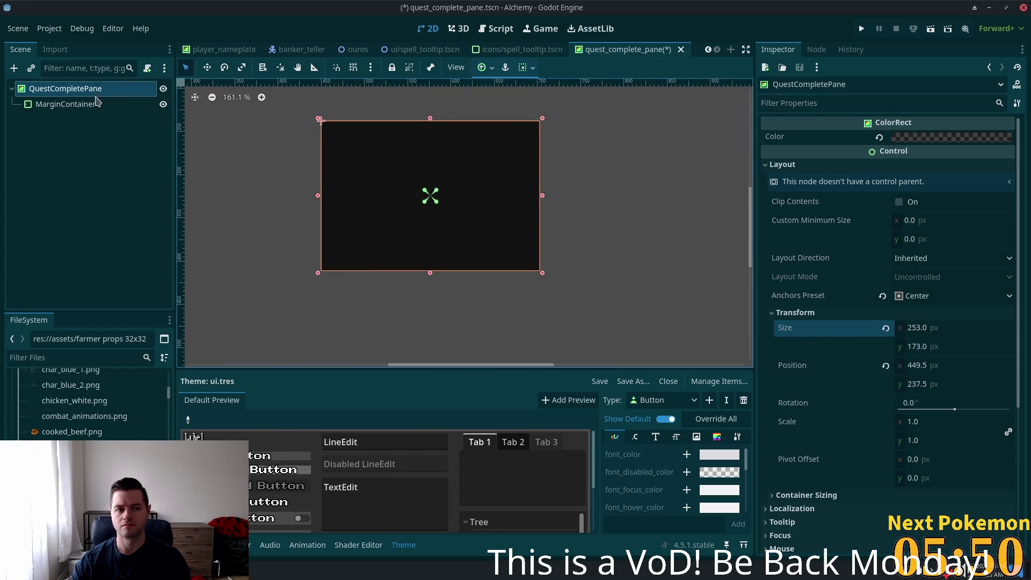
- Set the MarginContainer's layout mode to Anchors with the Full Rect preset
click(90, 105)
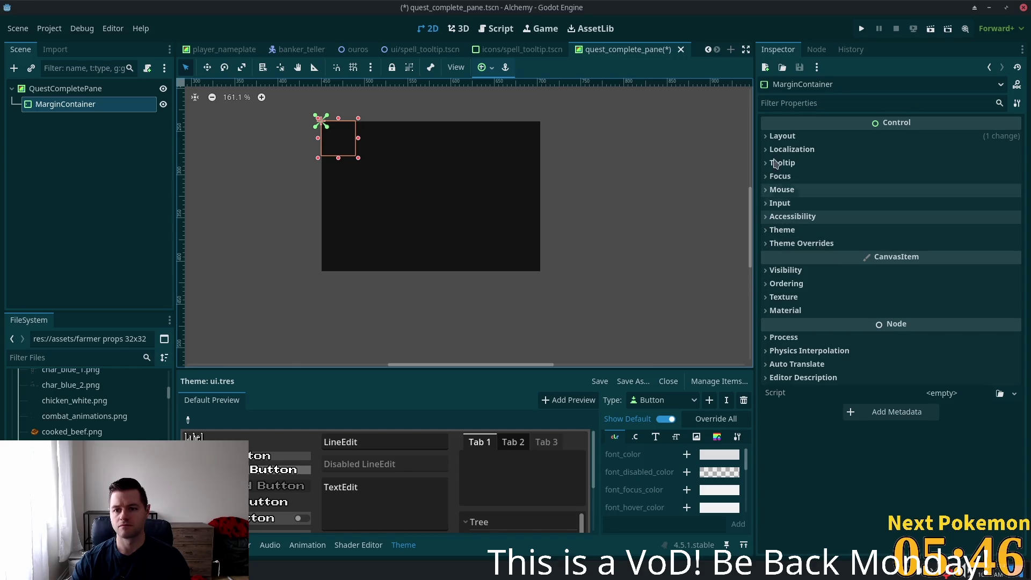
click(779, 136)
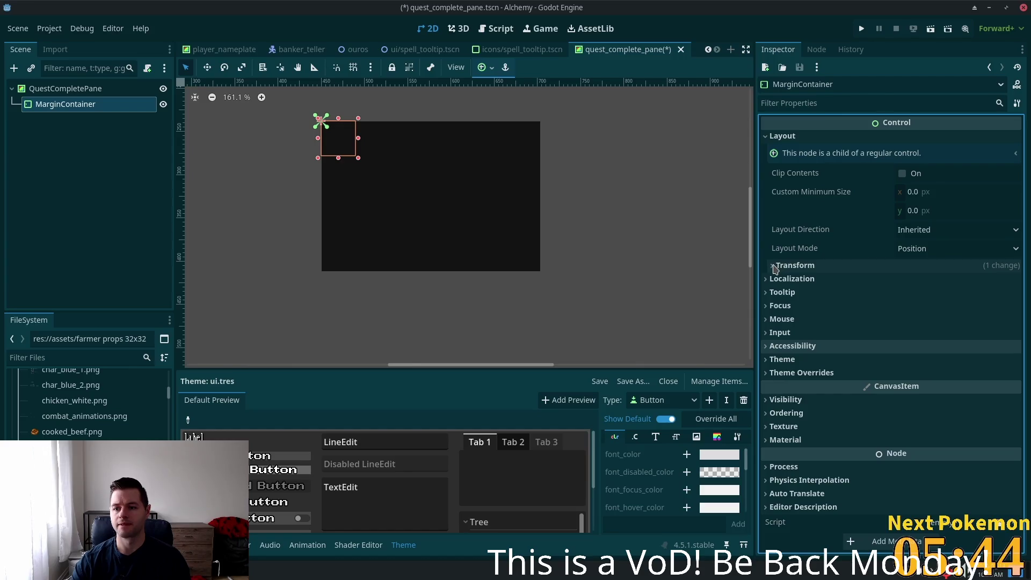
click(934, 250)
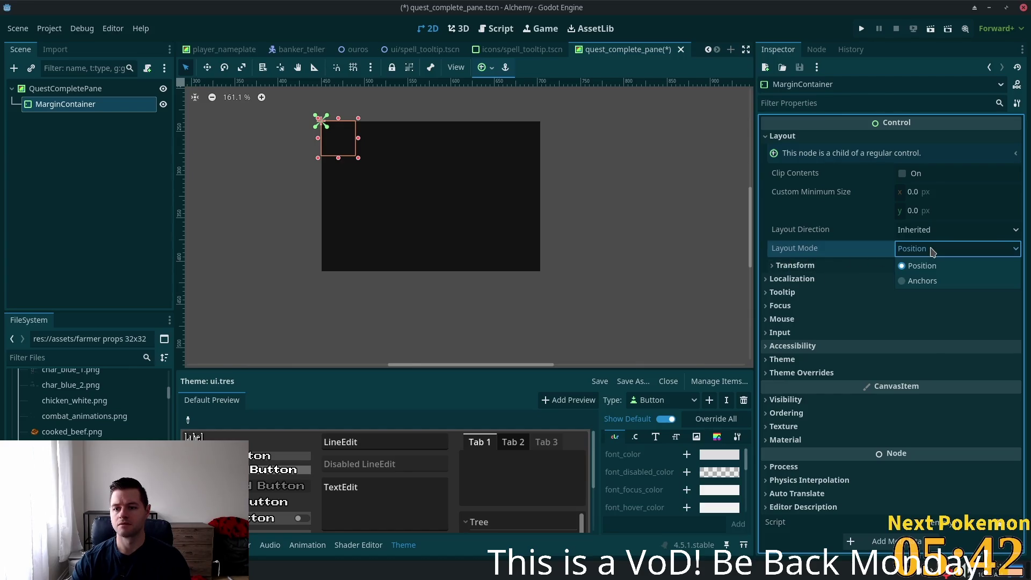
click(922, 280)
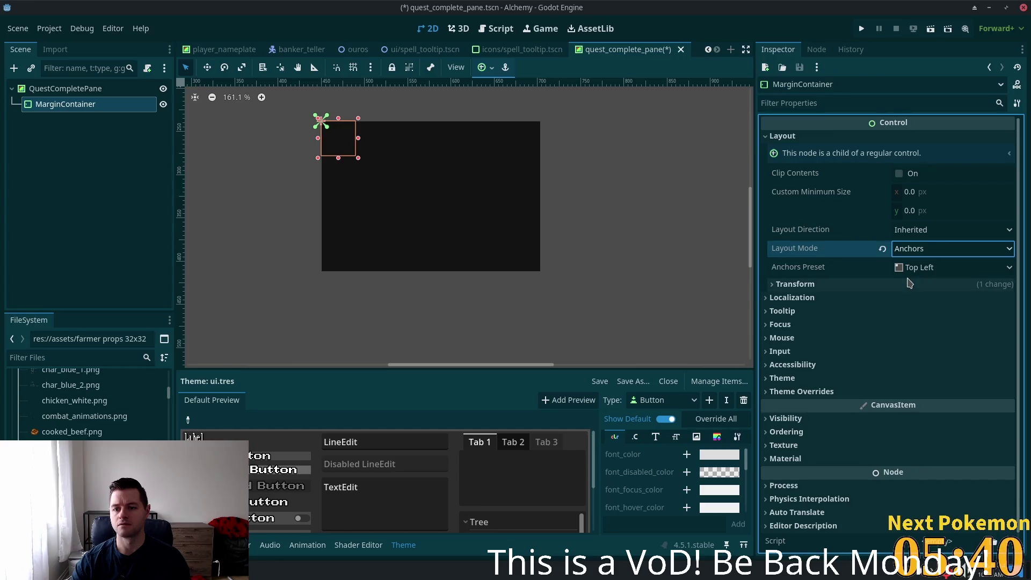
click(913, 273)
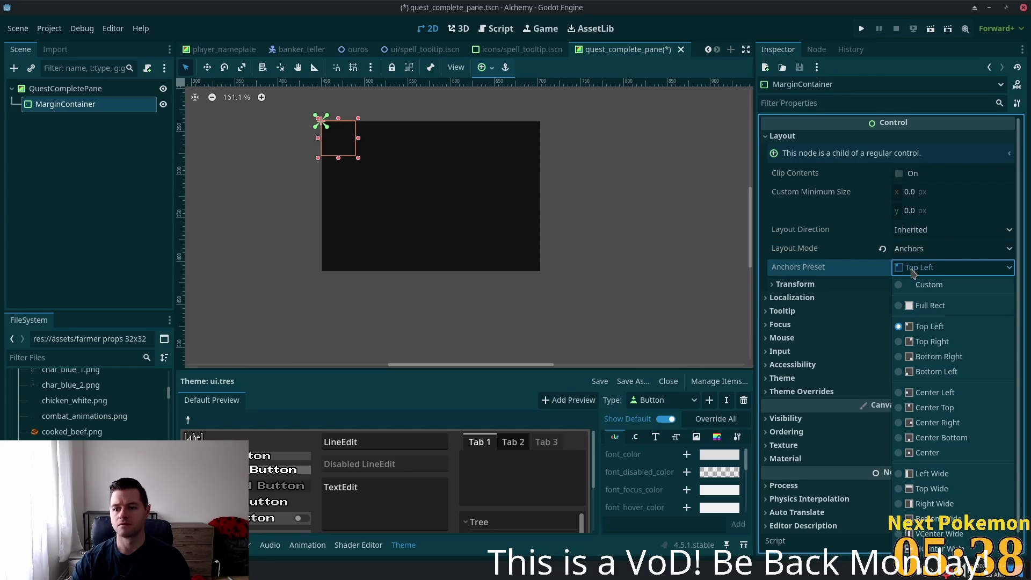
click(908, 305)
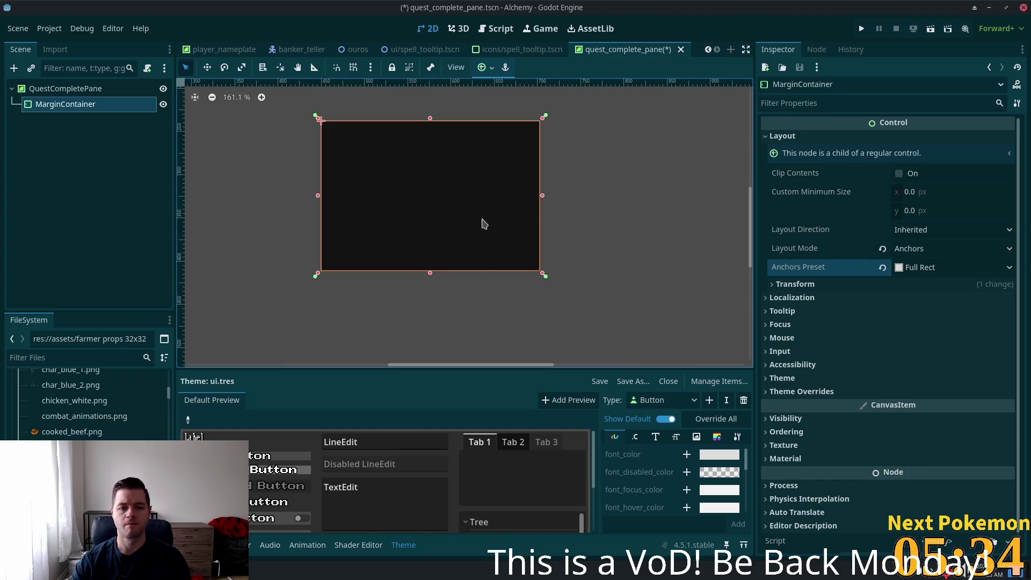
- Set the MarginContainer's left, top, right and bottom margin constants to 10
click(801, 391)
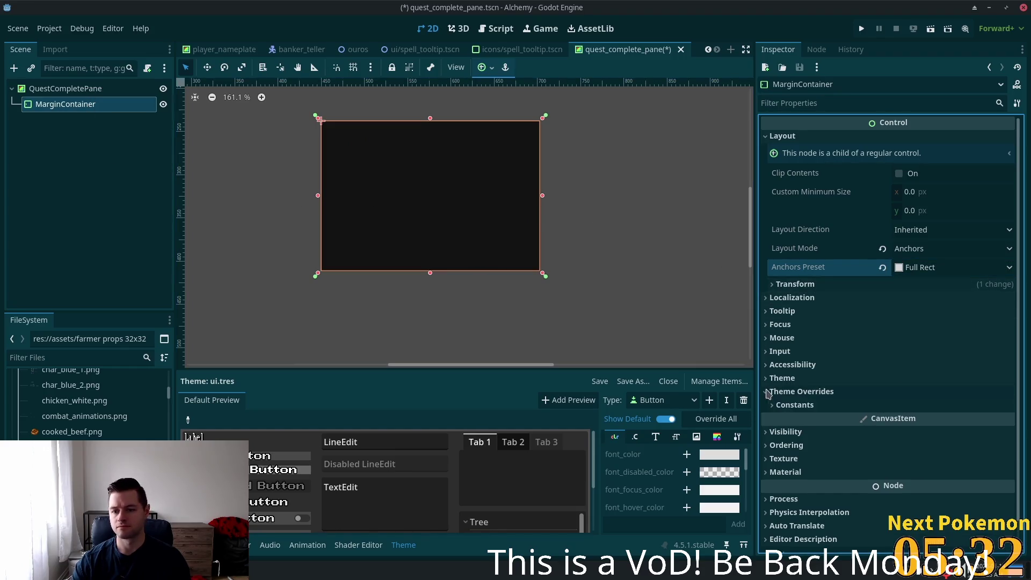
click(815, 407)
click(937, 424)
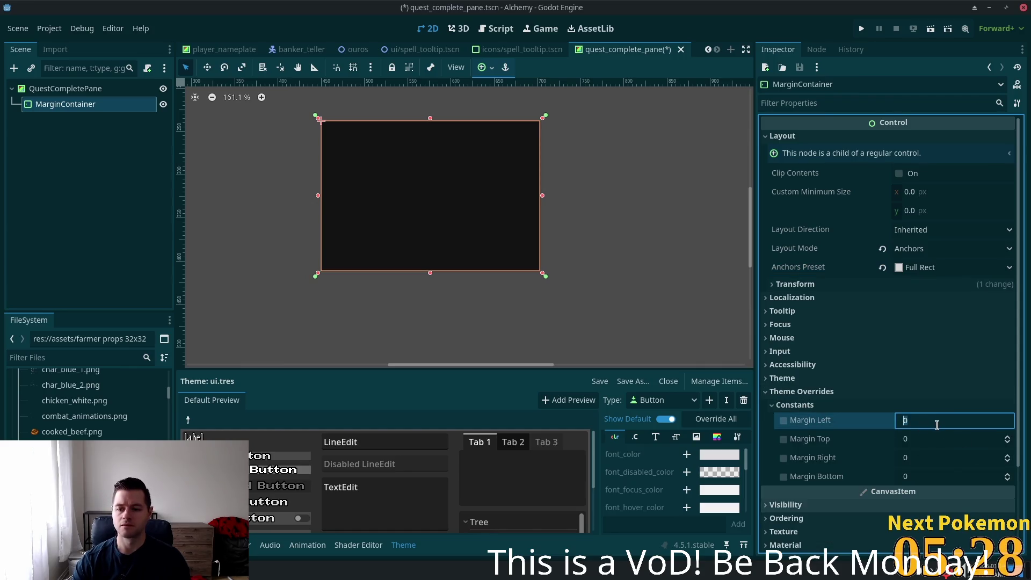
text(10)
key(Tab)
text(101)
key(Tab)
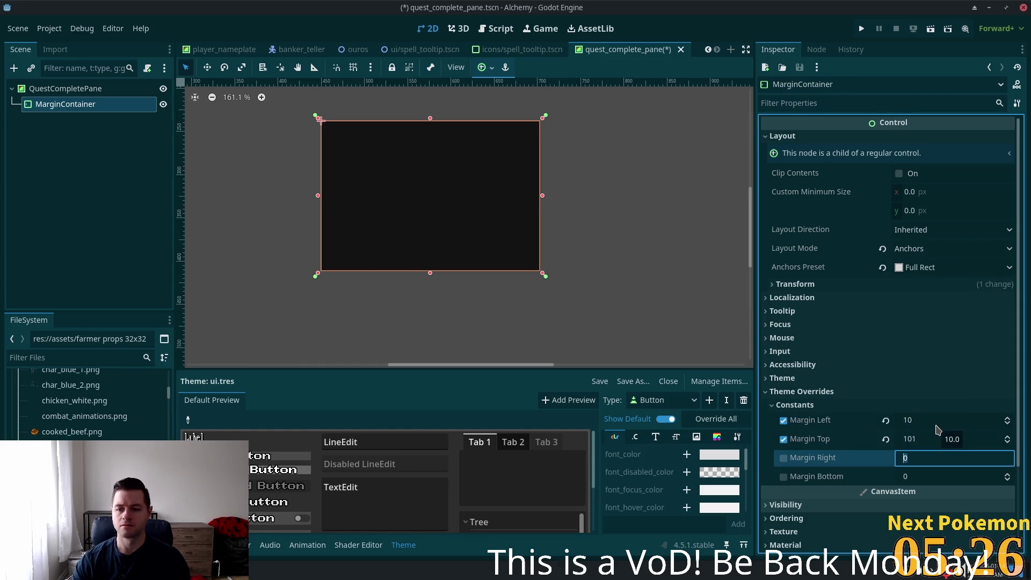
key(shift+Tab)
text(10)
key(Tab)
text(10)
key(Tab)
text(10)
key(Return)
click(59, 89)
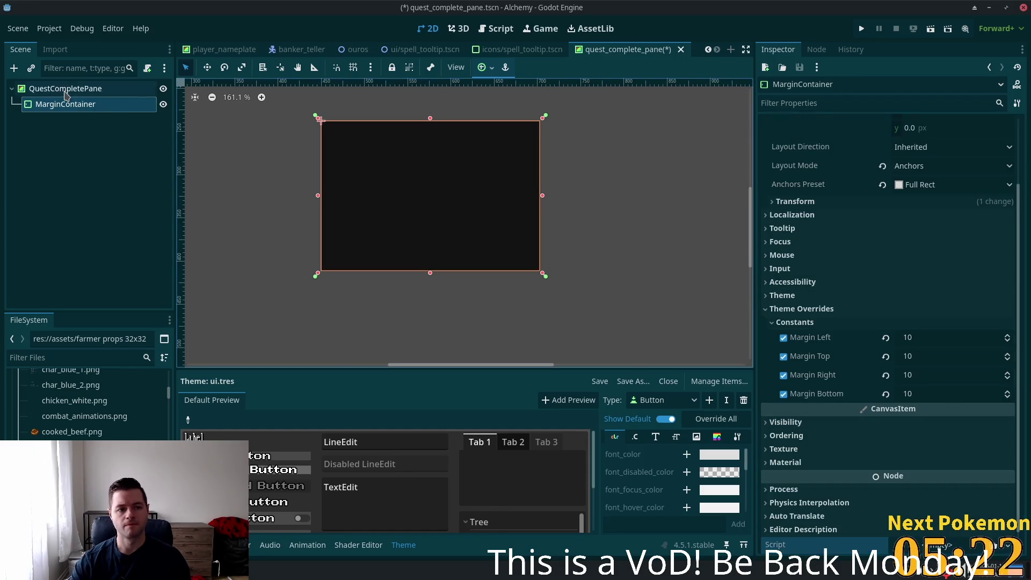
click(56, 105)
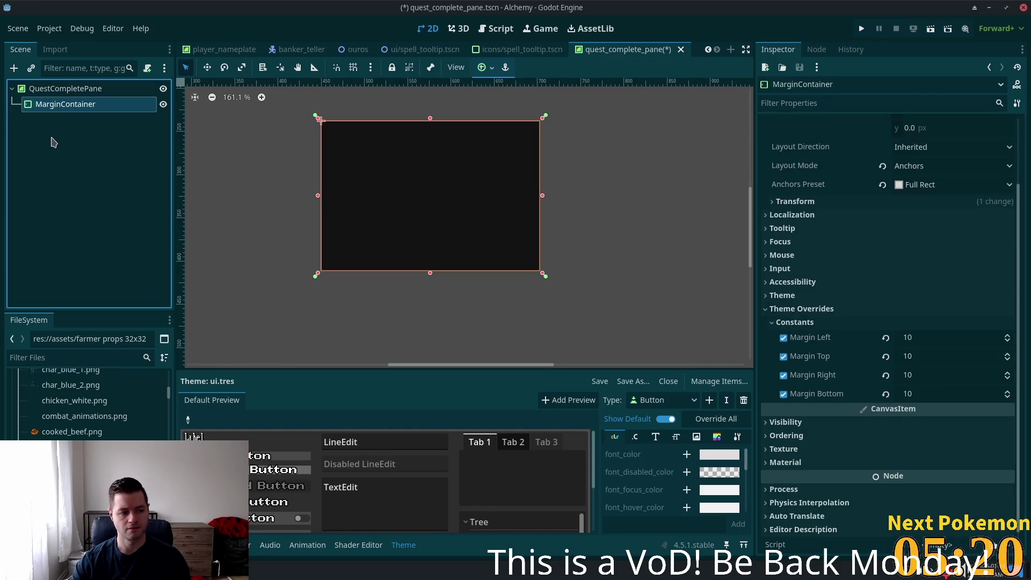
- Create a VBoxContainer as a child of the MarginContainer
right_click(35, 104)
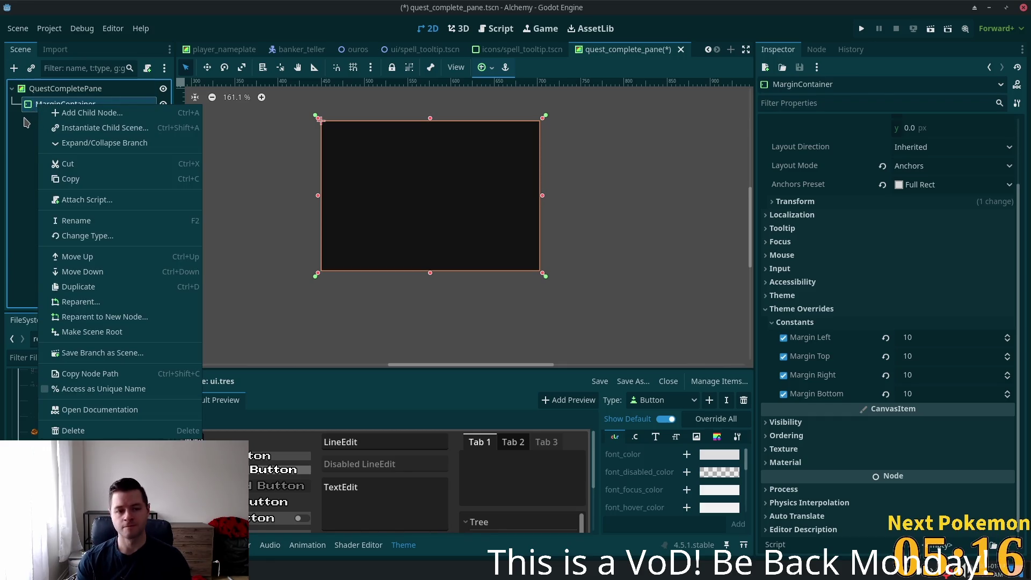
click(65, 113)
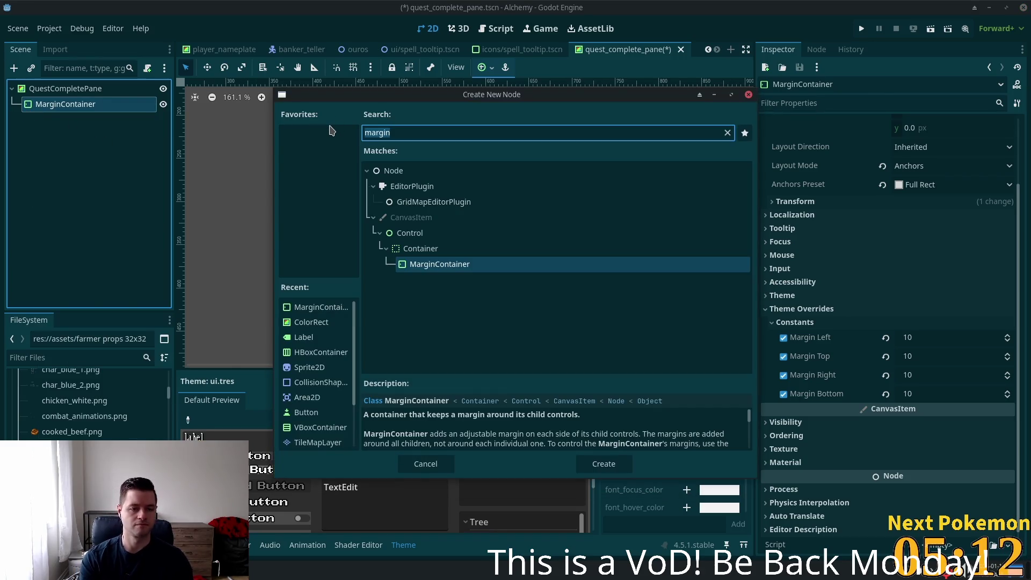
key(ctrl+a)
text(vbo)
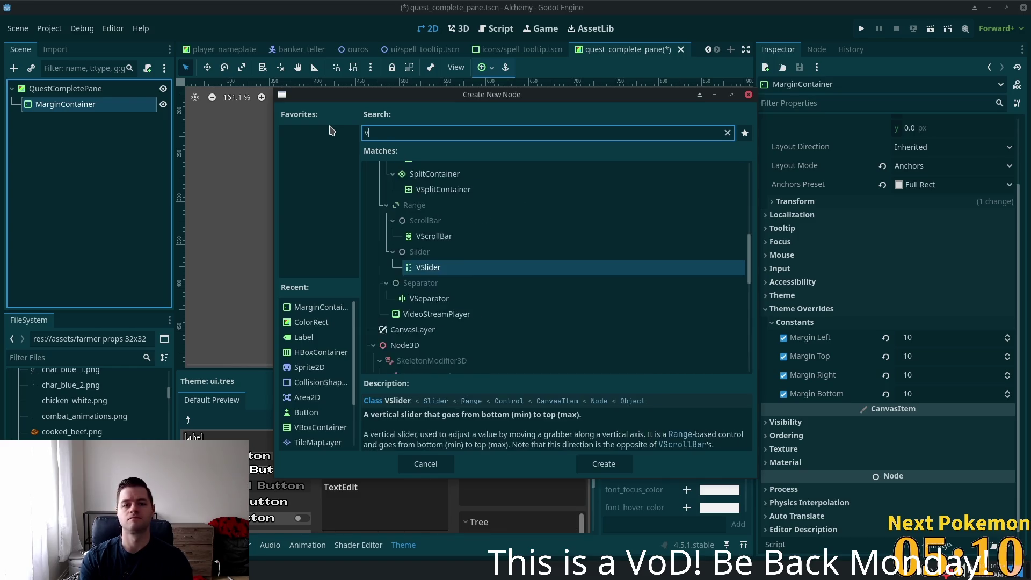
key(Return)
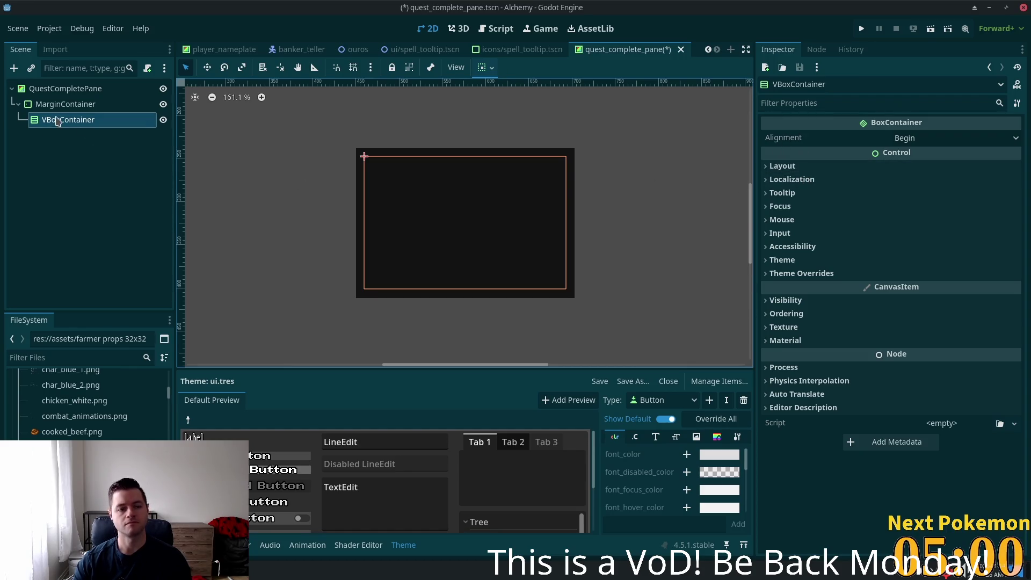
key(ctrl+a)
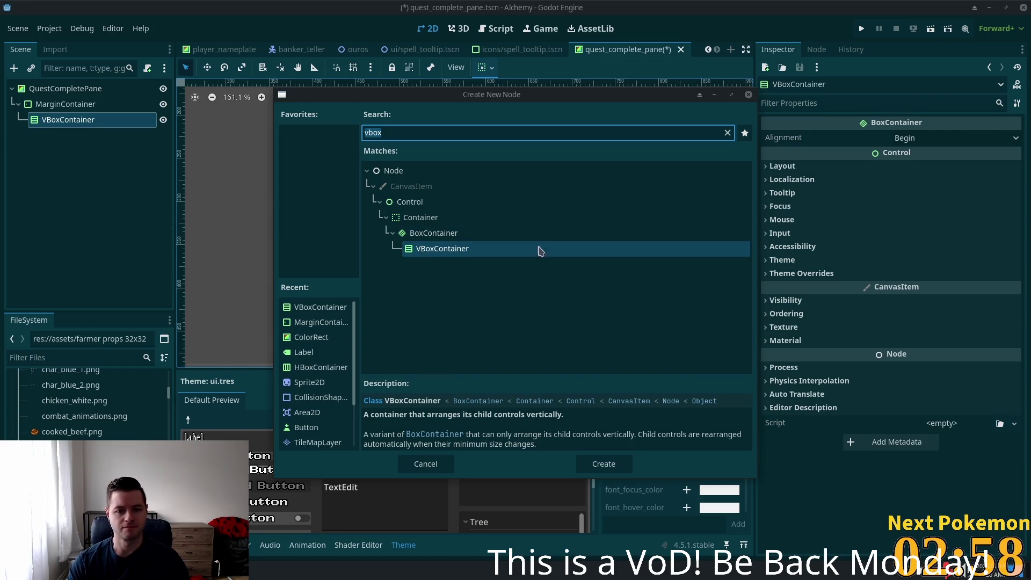
- Add a Label under VBoxContainer and rename it Title
click(748, 95)
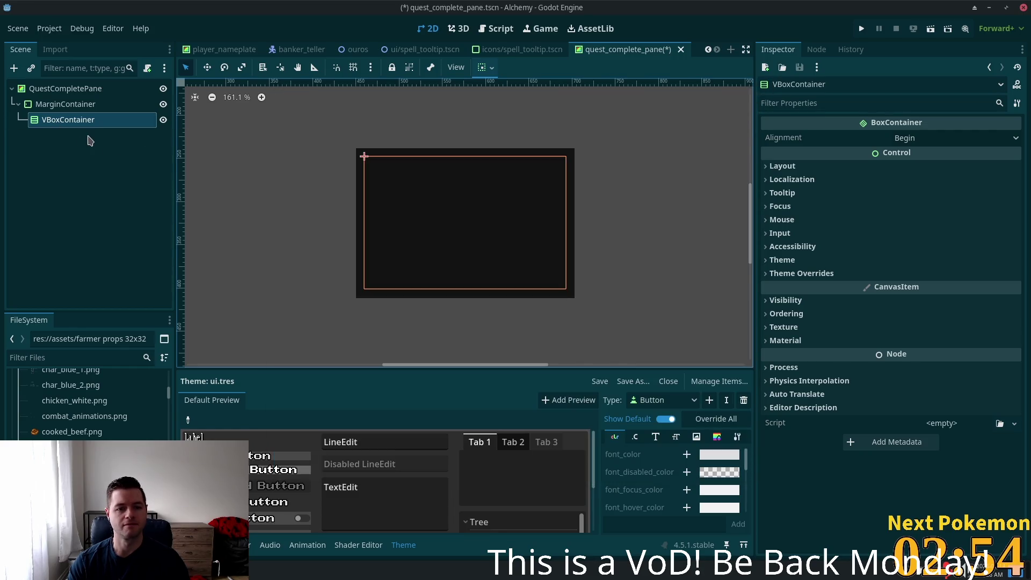
click(61, 120)
key(ctrl+a)
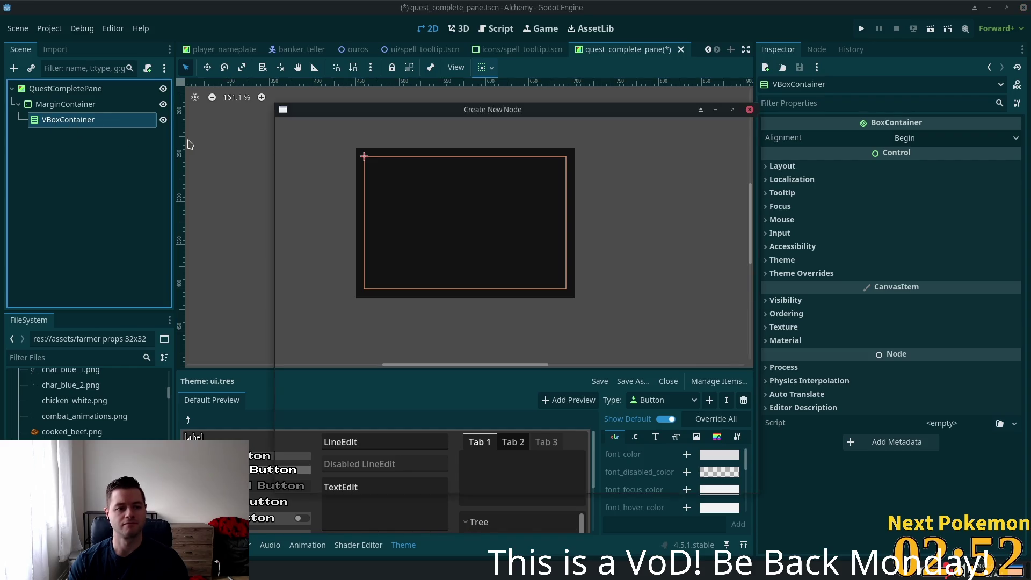
text(label)
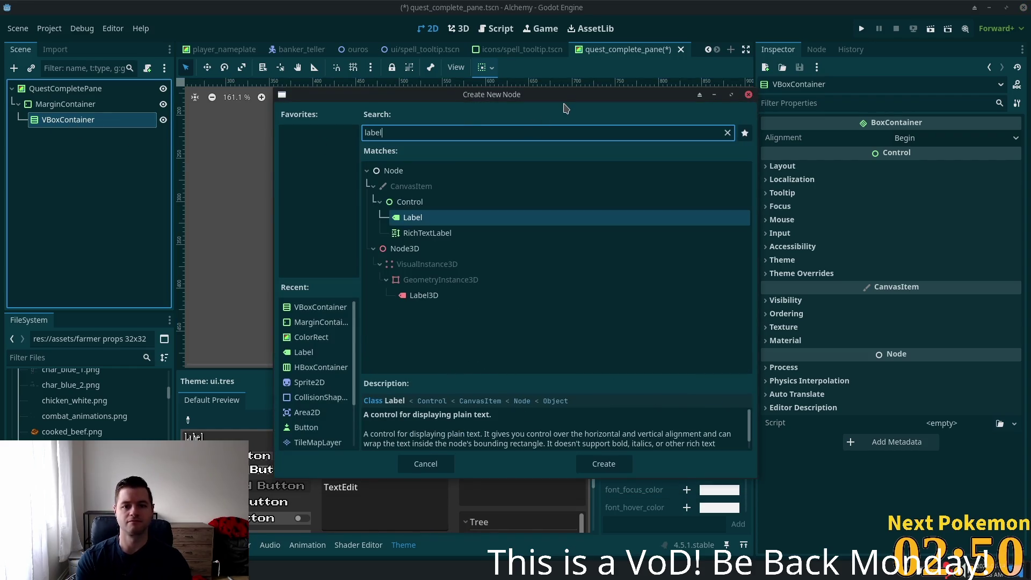
key(Return)
click(110, 147)
click(83, 137)
click(88, 134)
text(Ti)
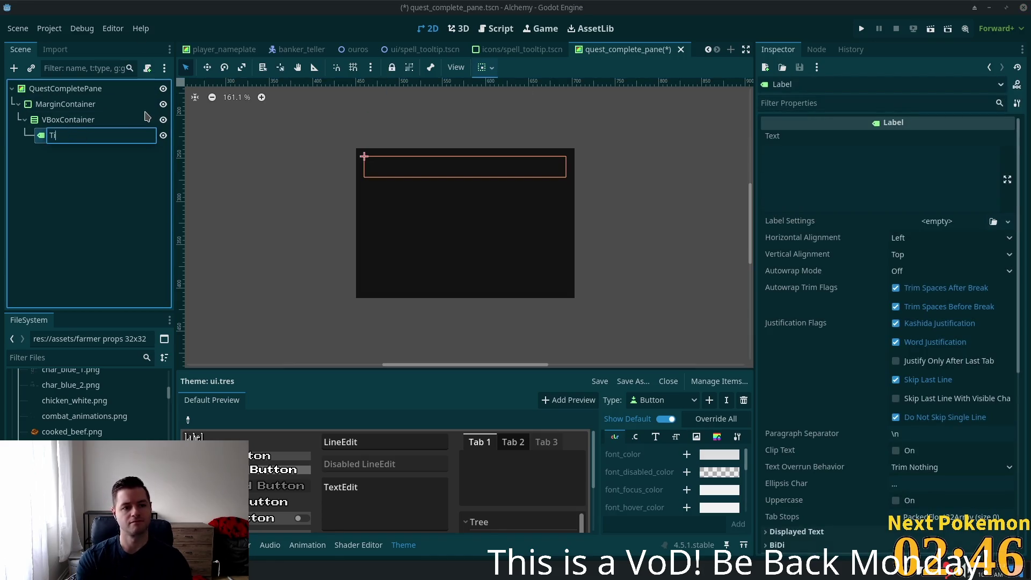
key(Return)
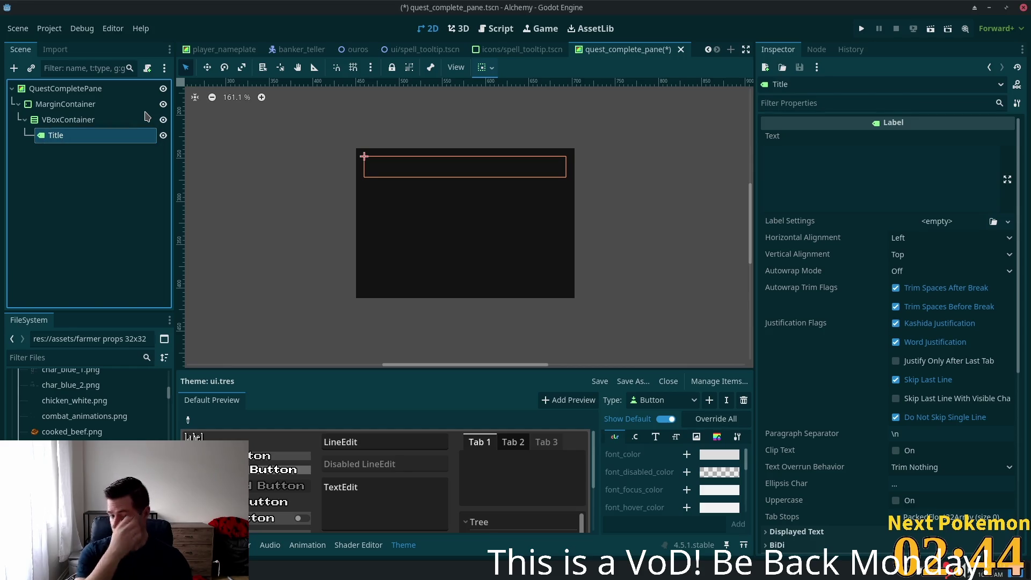
- Centre the Title horizontally and set its text to 'Quest Complete!'
click(913, 238)
click(920, 270)
click(866, 190)
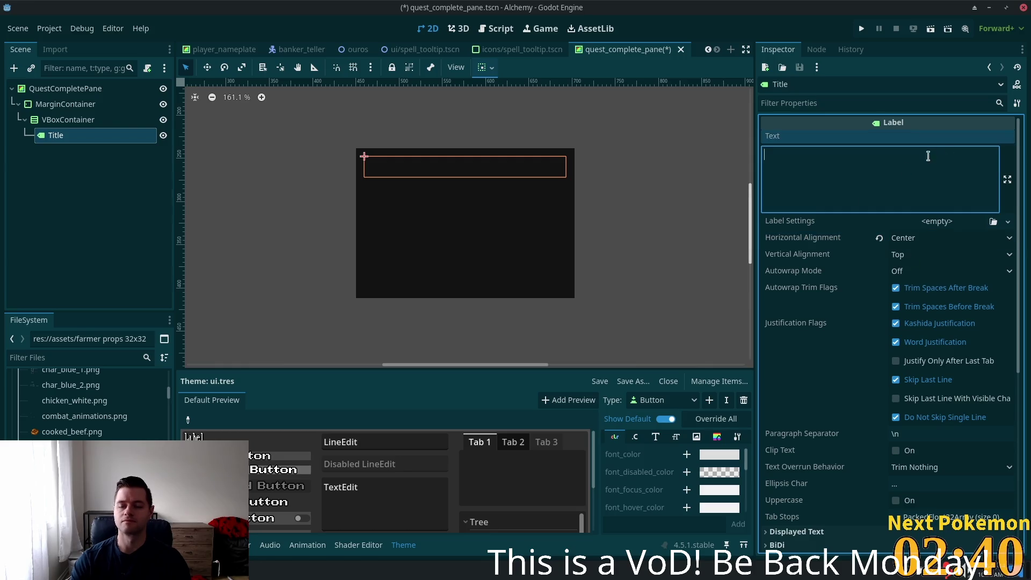
text(Quest Complete!)
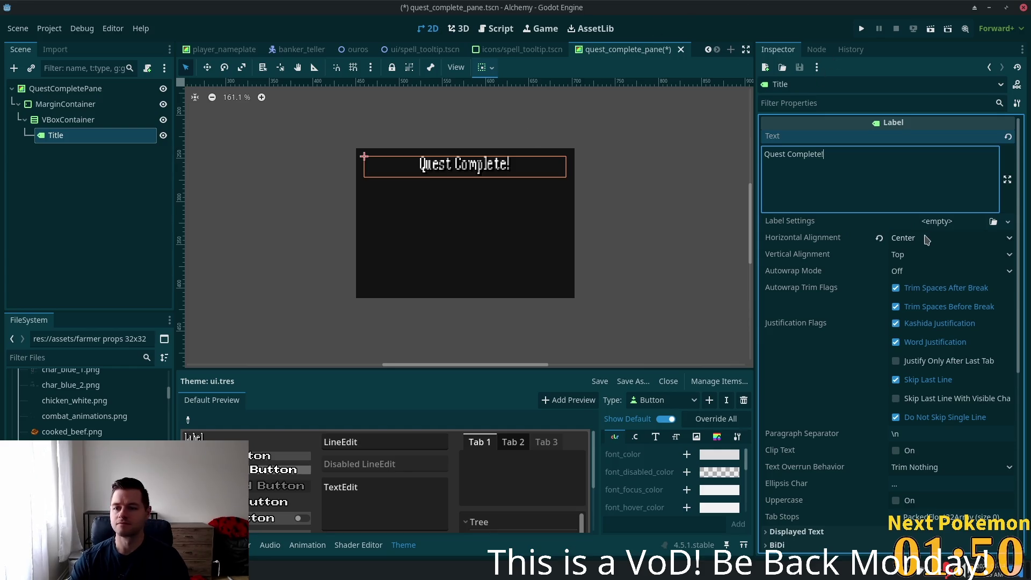
click(938, 225)
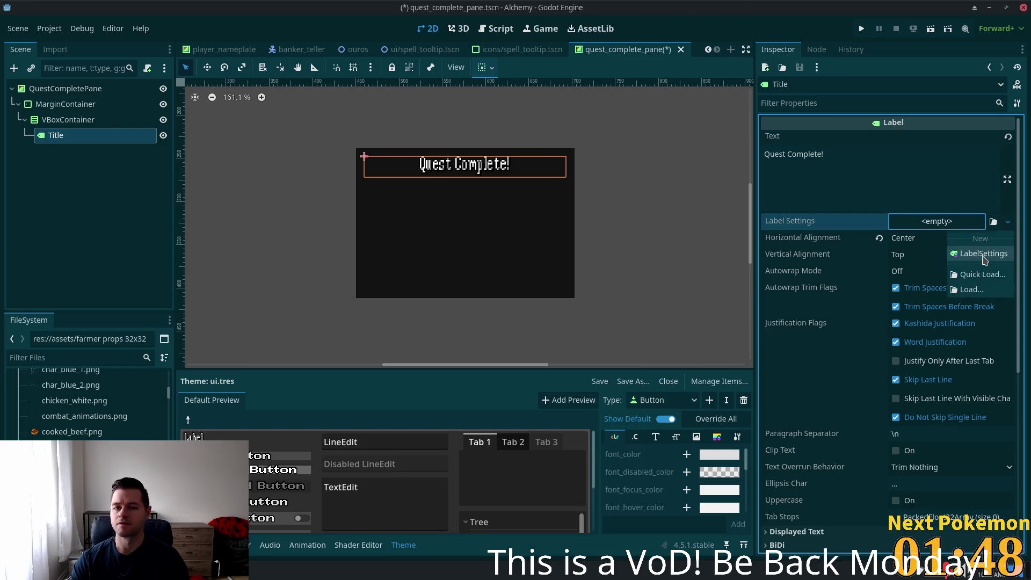
- Create a new LabelSettings for Title and set its font size to 32
click(983, 257)
click(919, 227)
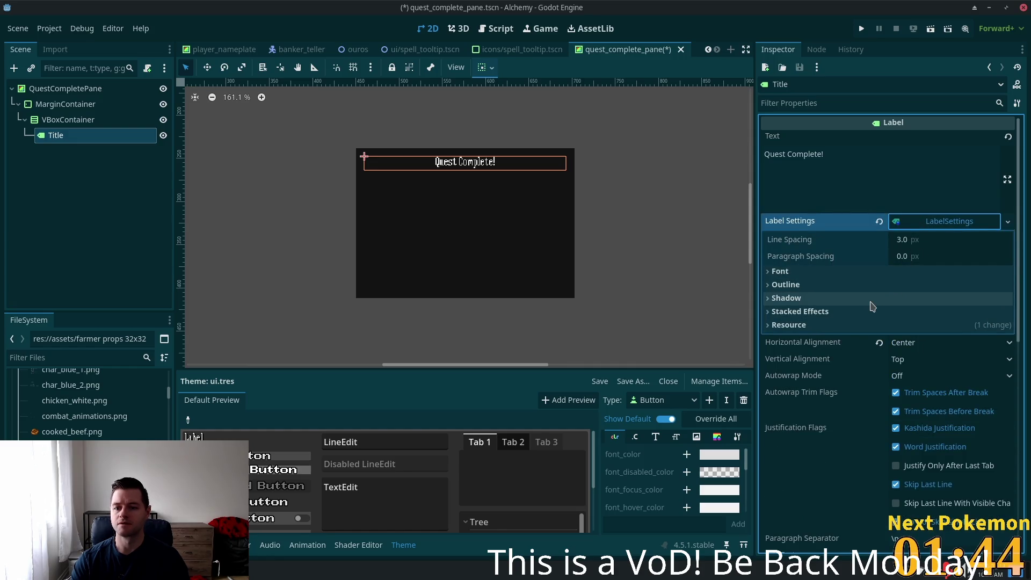
click(855, 272)
click(939, 304)
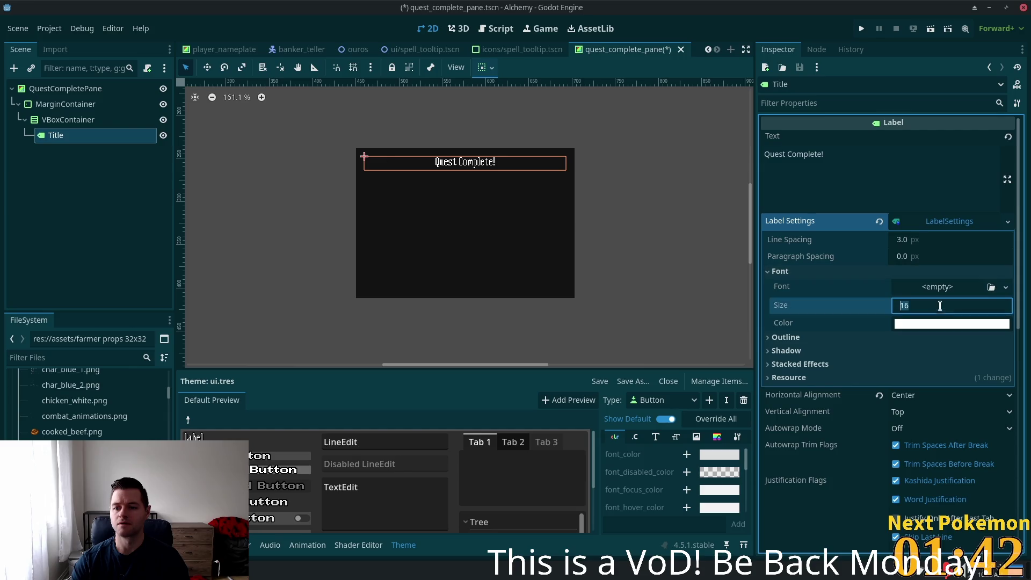
text(32)
key(Tab)
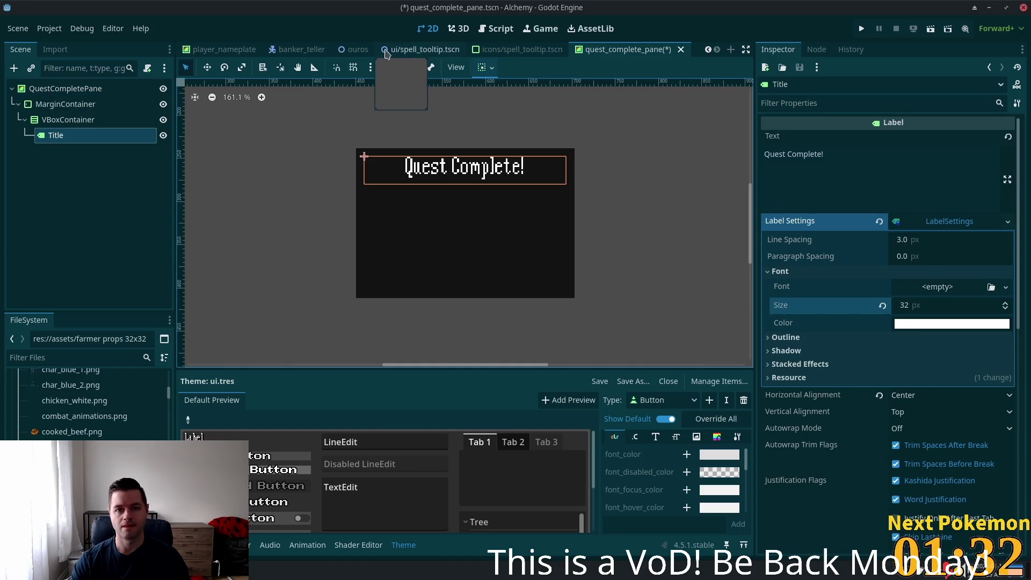
scroll(225, 51, up, 4)
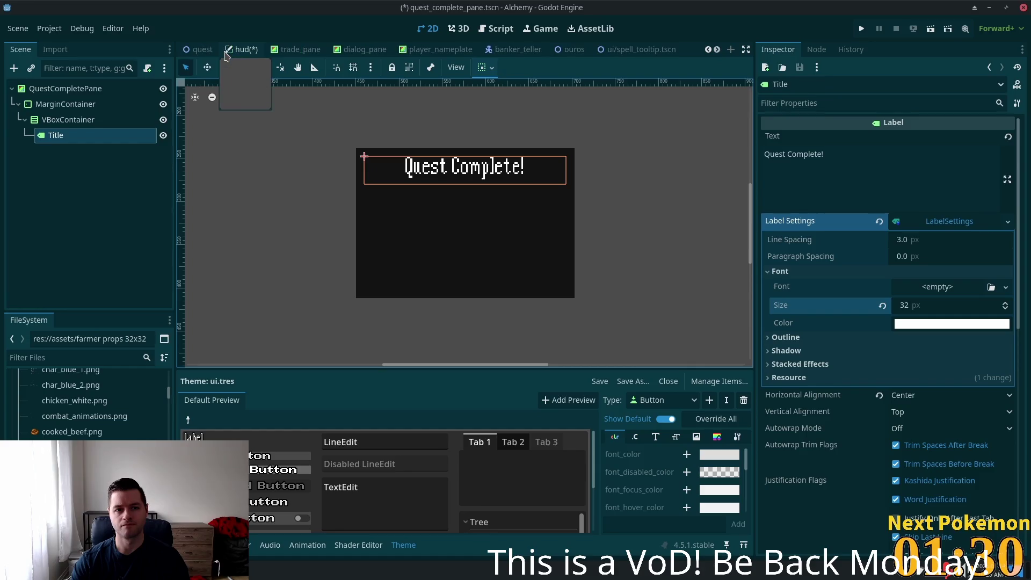
click(352, 50)
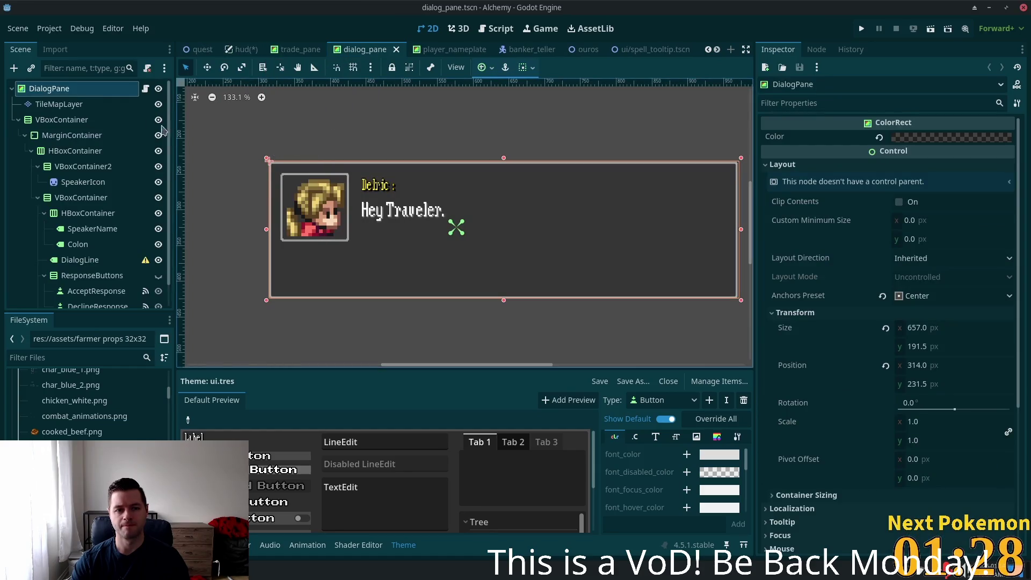
click(88, 229)
scroll(975, 301, down, 8)
scroll(967, 350, down, 5)
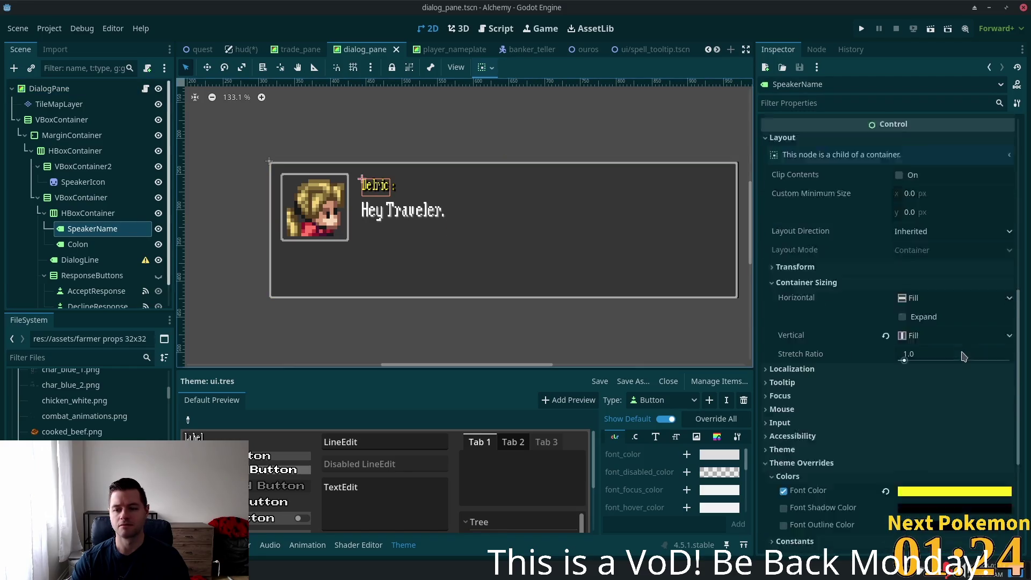
click(935, 437)
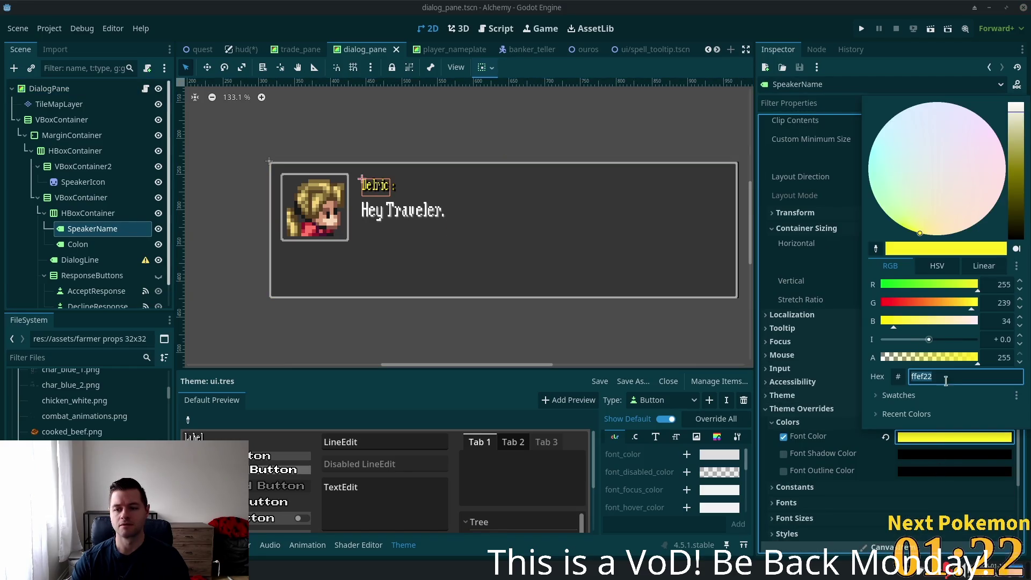
scroll(515, 51, down, 3)
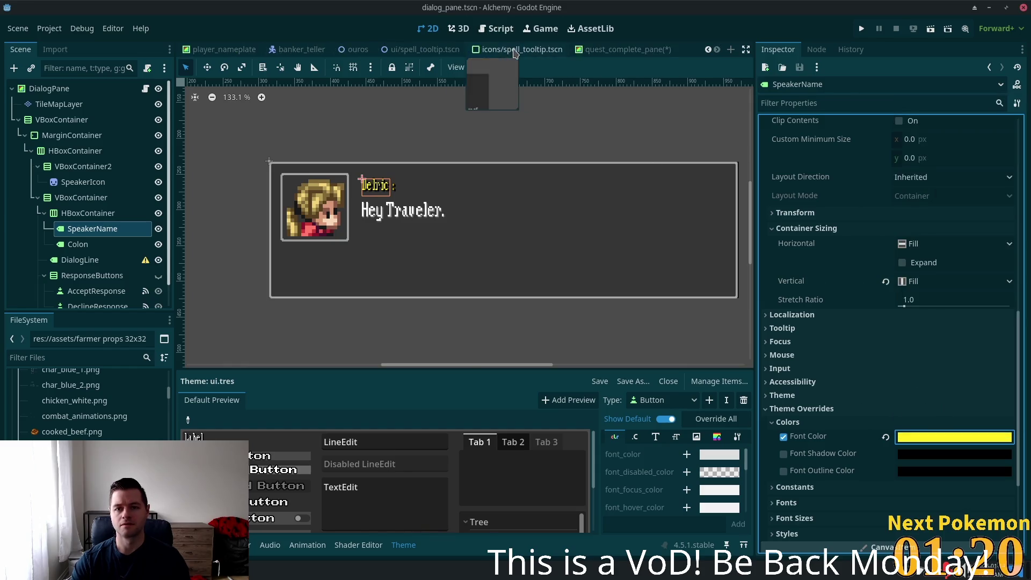
scroll(497, 54, down, 1)
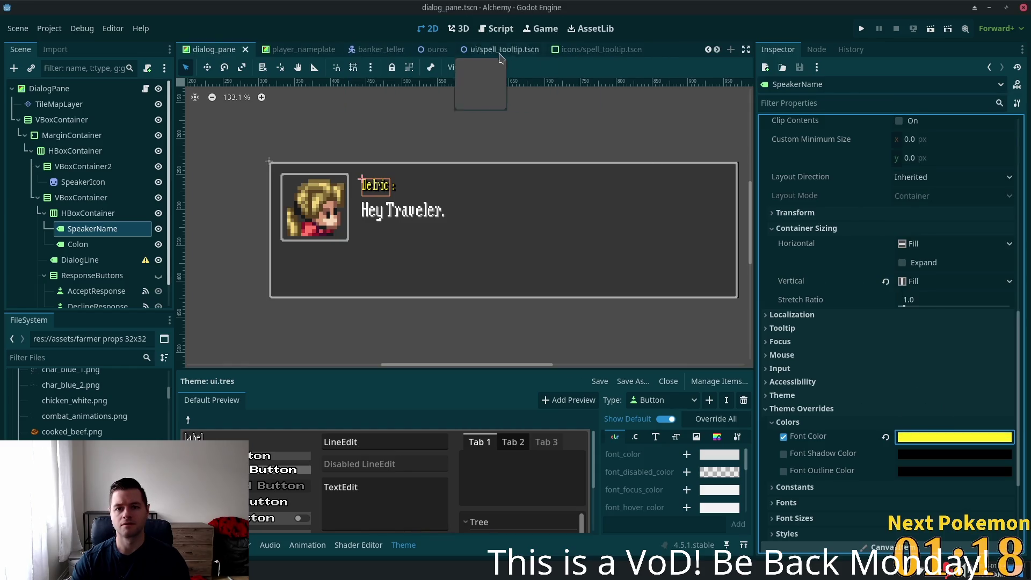
click(623, 49)
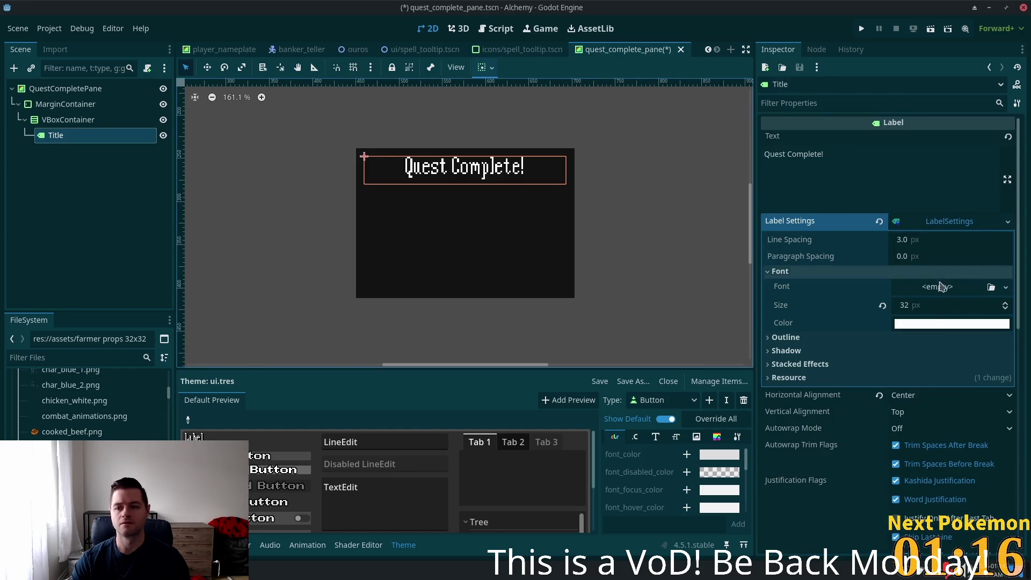
- Set the title's font colour to yellow #ffef22
click(909, 323)
text(ffef22)
key(Return)
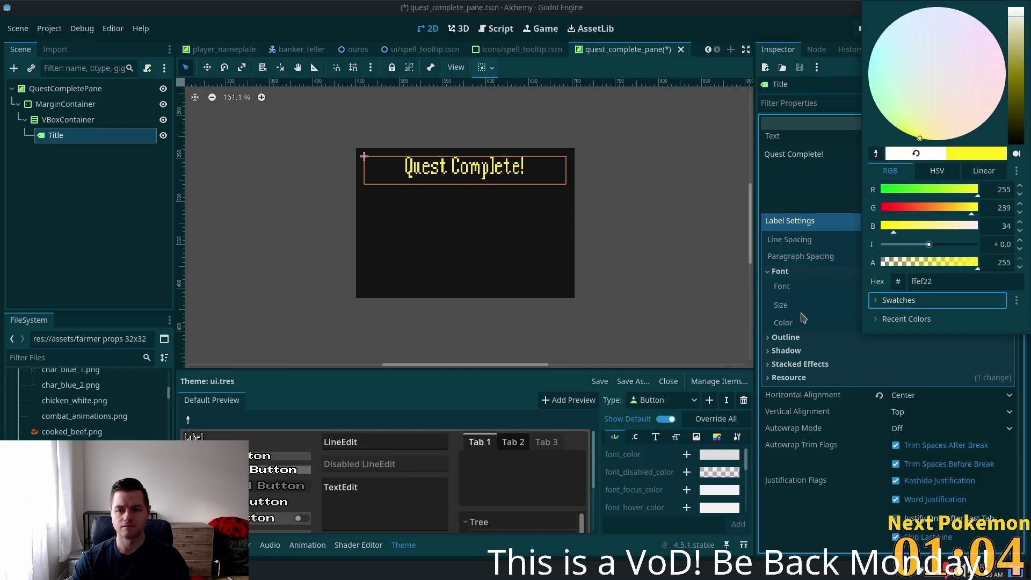
click(798, 364)
- Give the title shadow a colour based on ffef22, darkened to olive 635c00
click(787, 352)
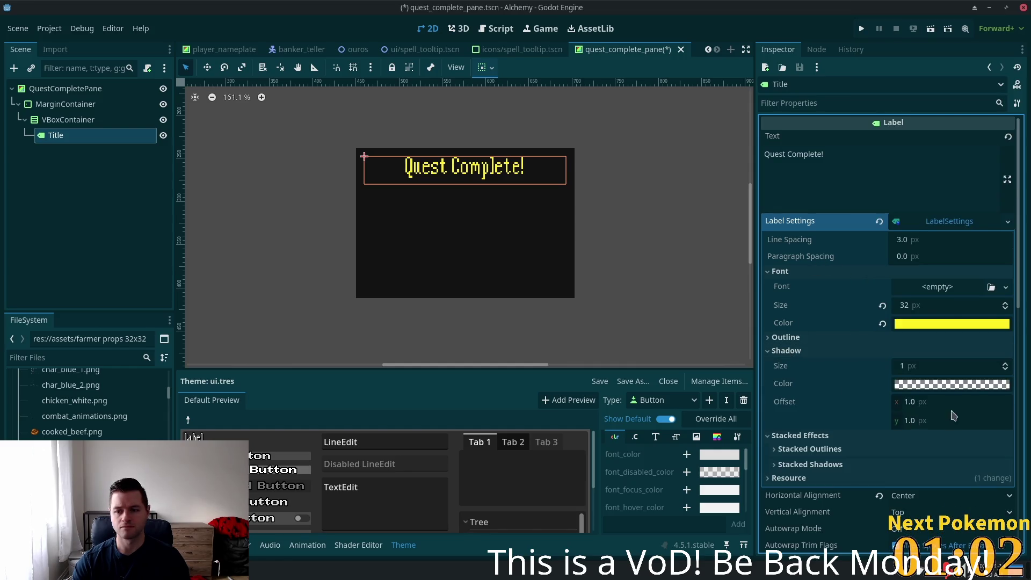
click(944, 387)
text(ffef22)
key(Tab)
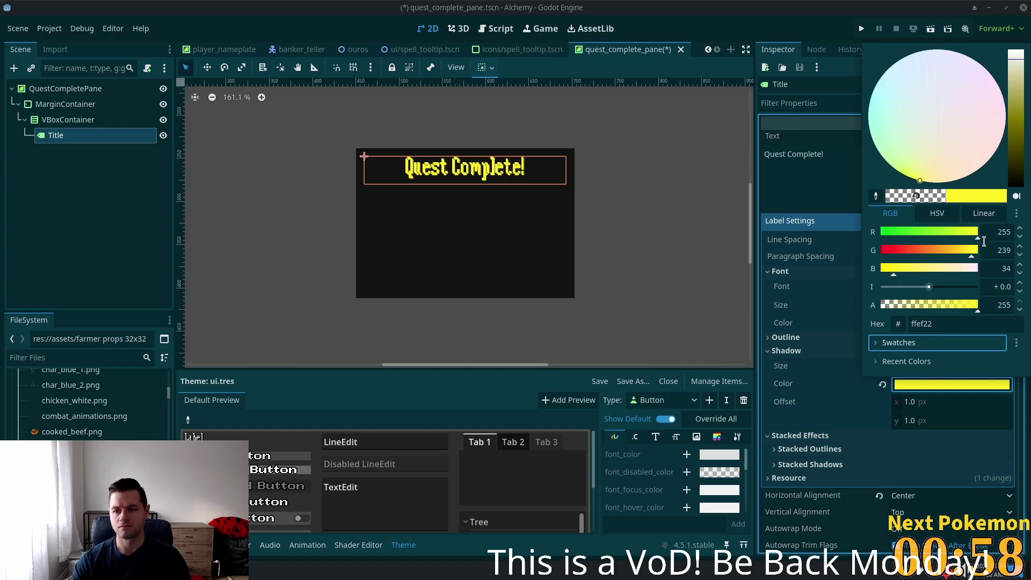
mouse_move(1015, 122)
mouse_down()
mouse_move(1016, 161)
mouse_move(1002, 102)
mouse_move(997, 139)
mouse_up()
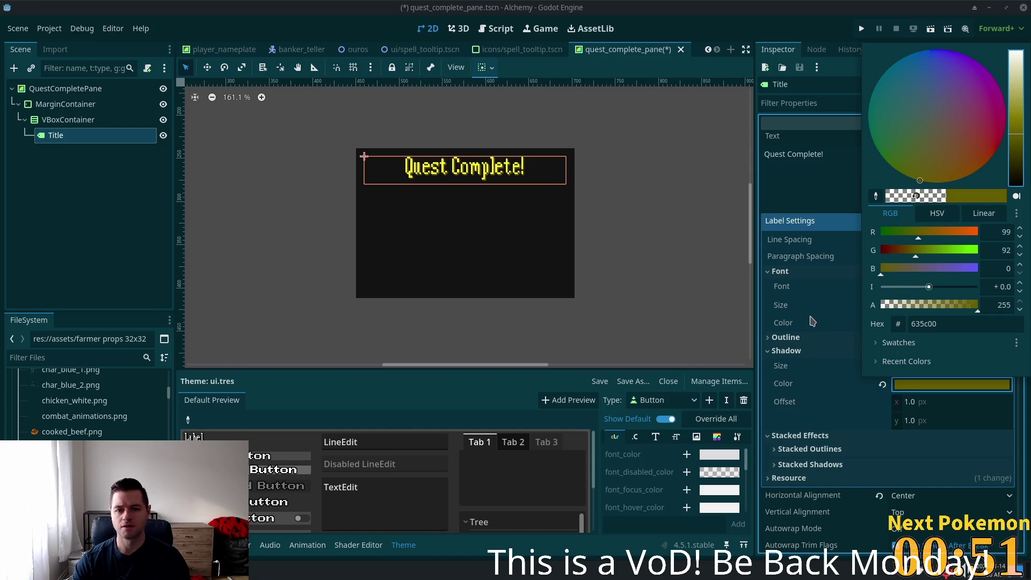
click(682, 236)
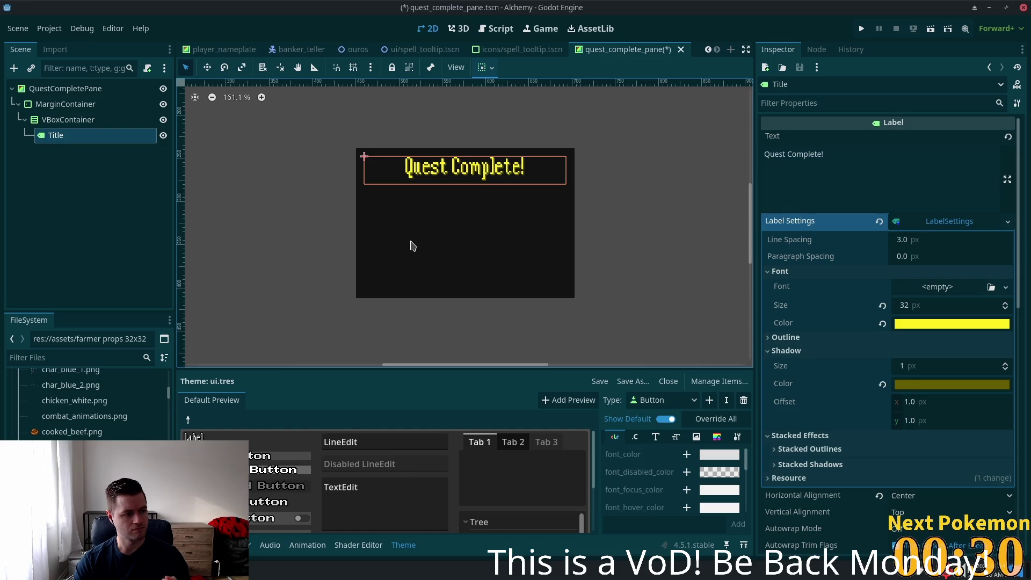
- Add an HBoxContainer under the VBoxContainer holding the title
click(52, 123)
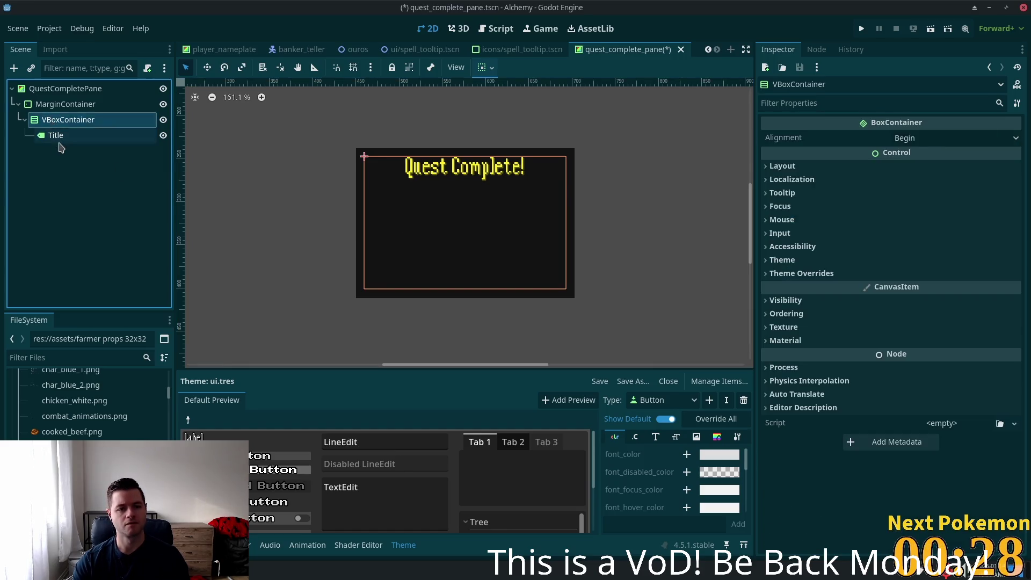
click(54, 136)
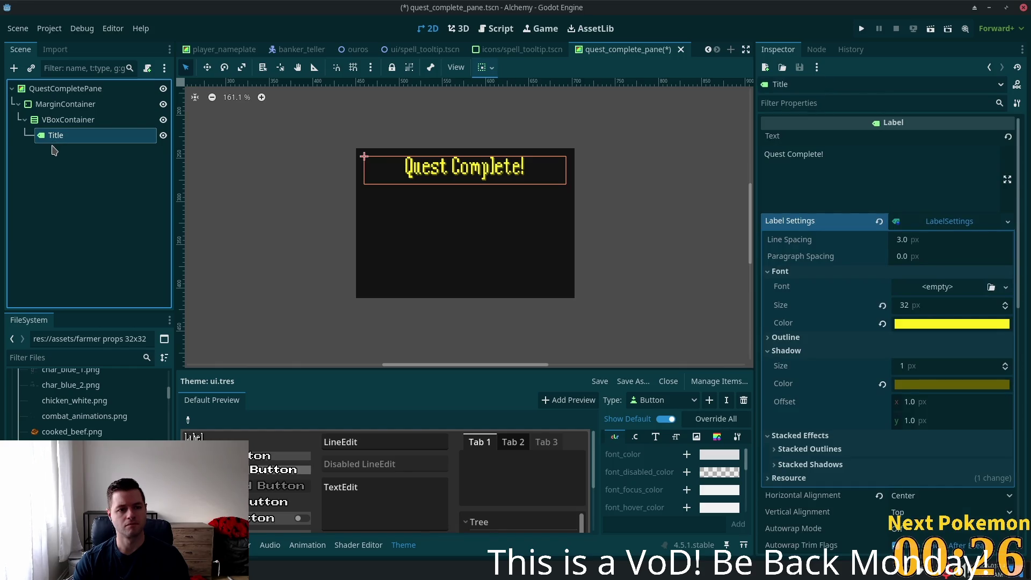
click(46, 123)
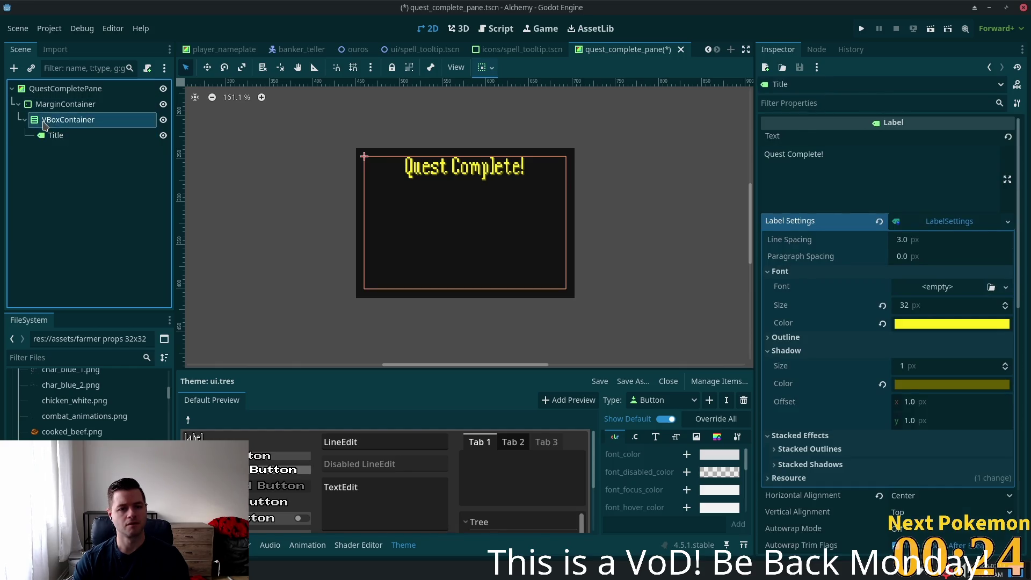
key(ctrl+a)
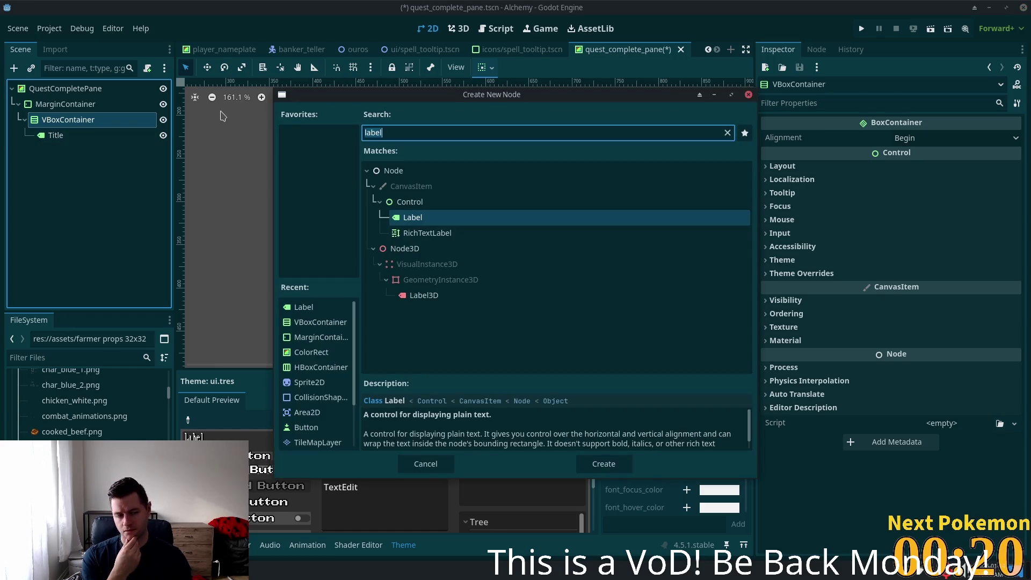
text(labelhbox)
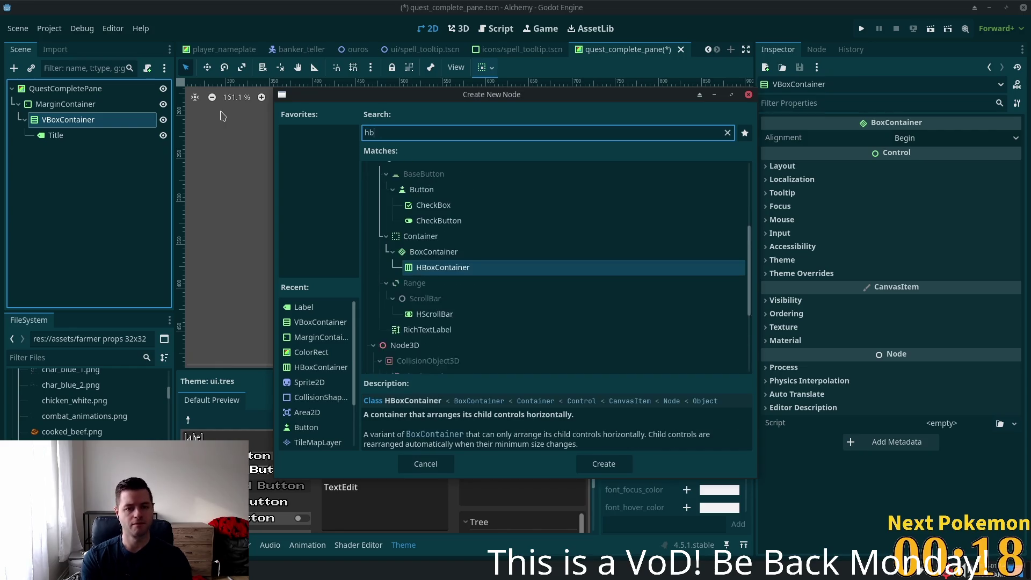
key(Return)
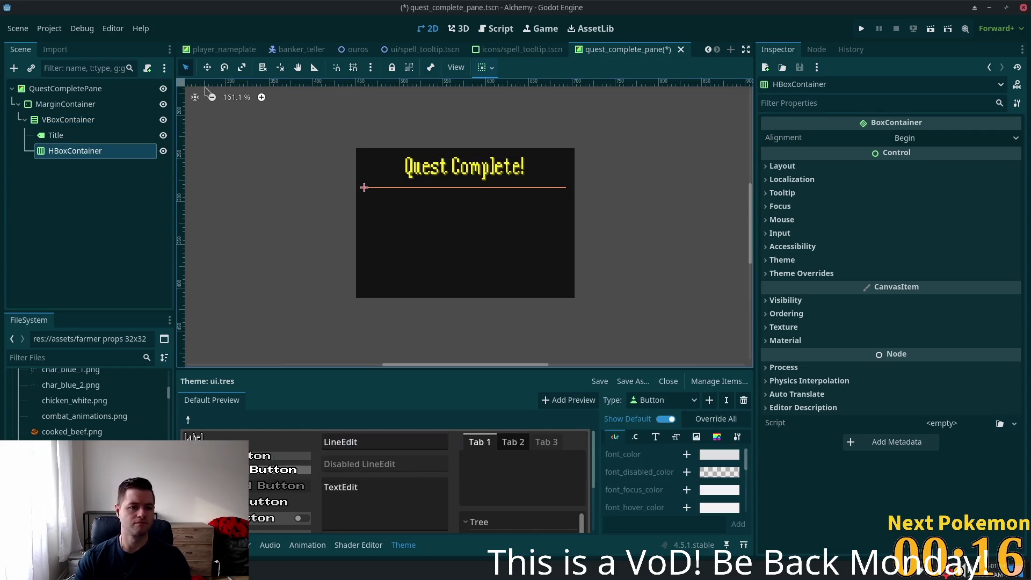
- Rename the new HBoxContainer to CongratulationsContainer
click(89, 153)
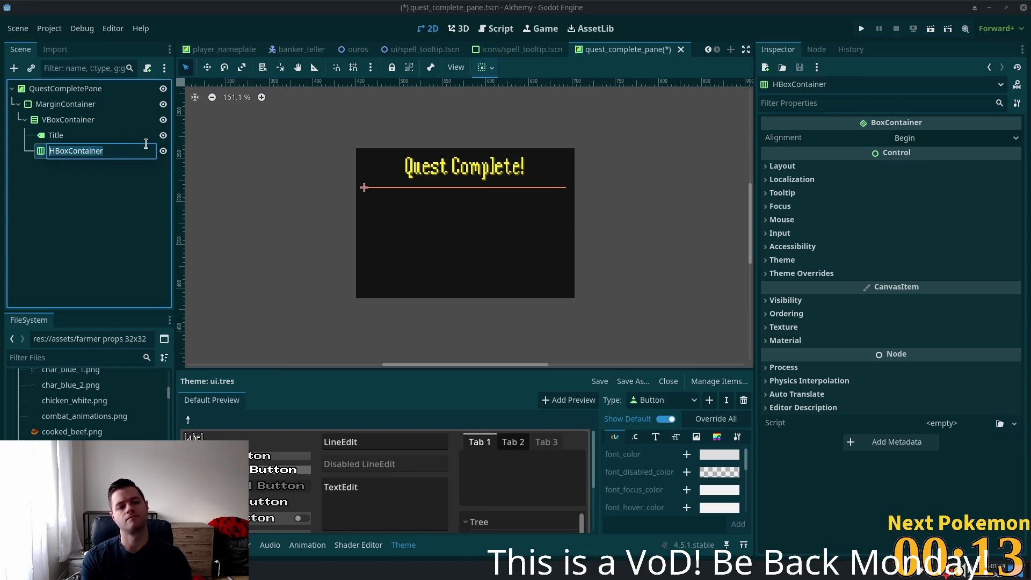
text(Congratua)
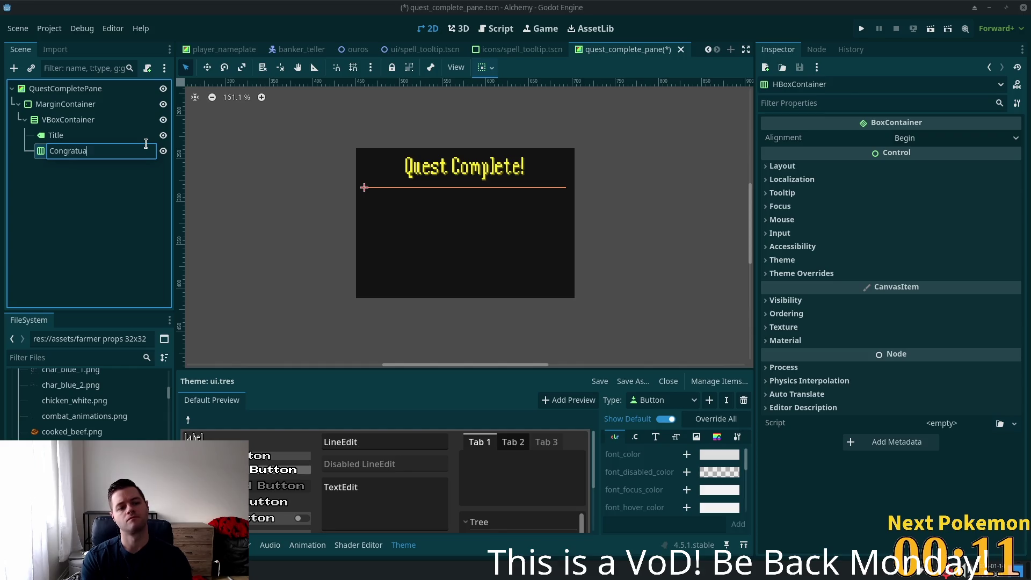
key(BackSpace)
text(lations)
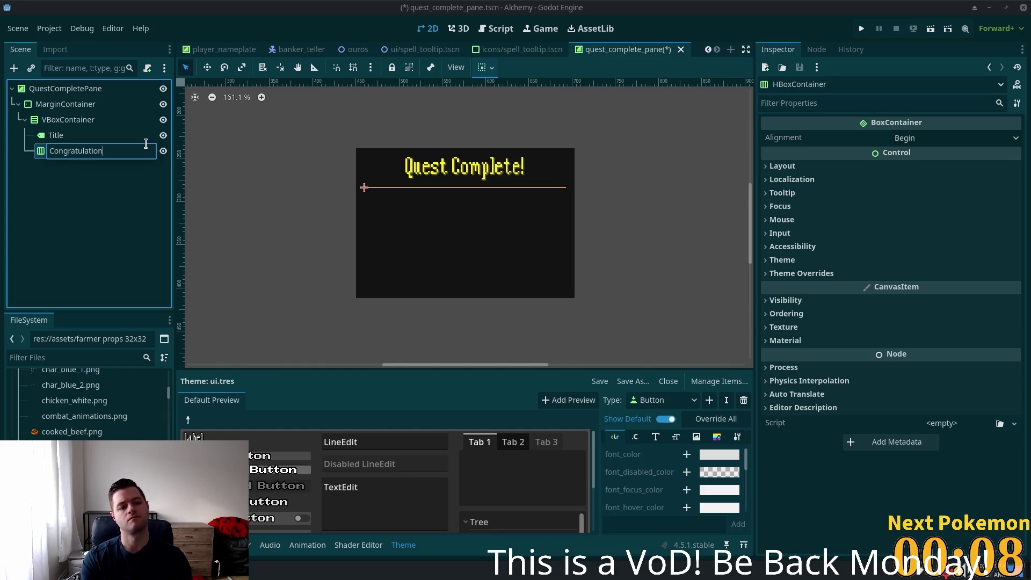
text(Container)
key(Return)
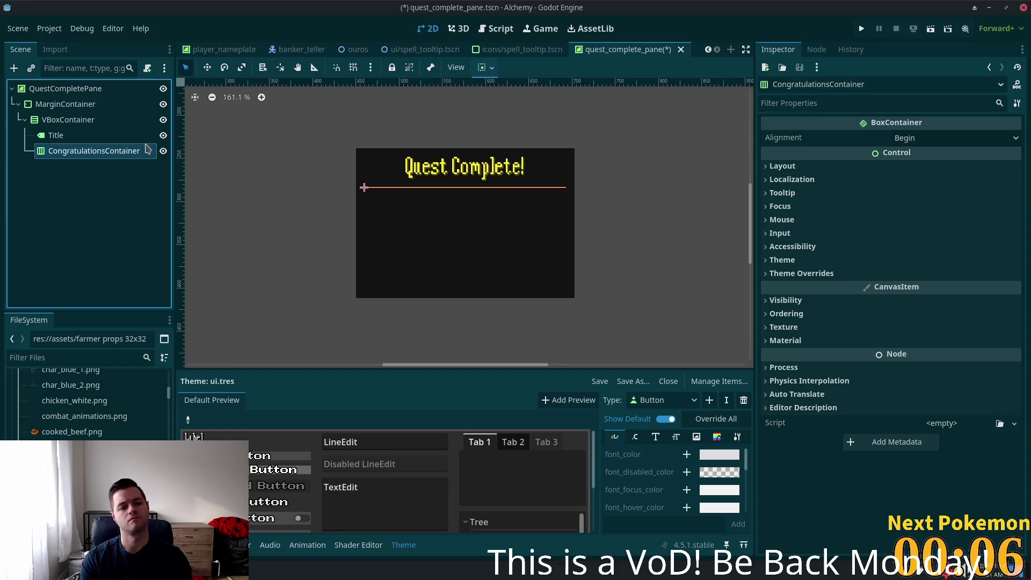
key(ctrl+a)
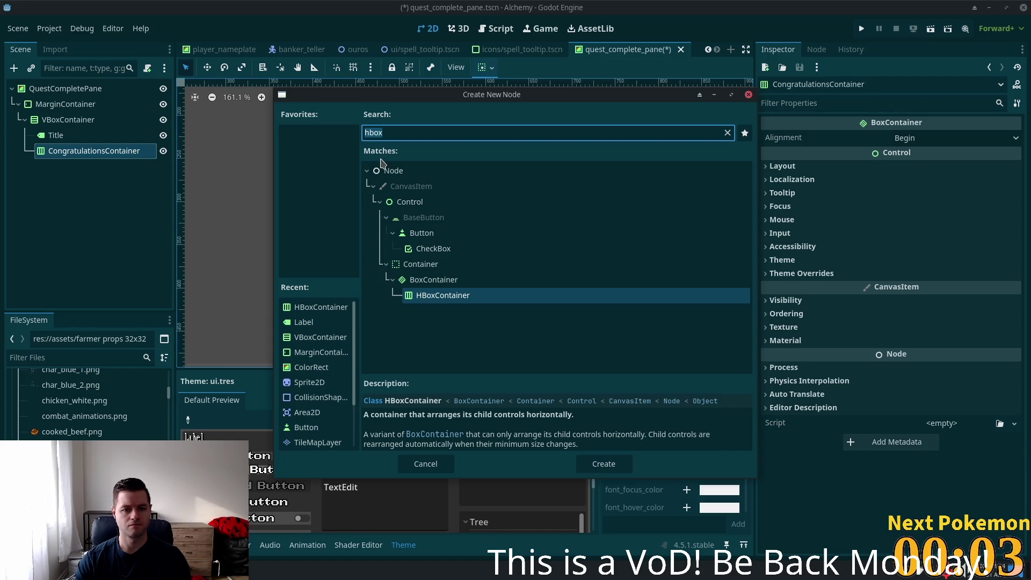
- Add a Label under CongratulationsContainer and give it a new LabelSettings resource
text(label)
key(Return)
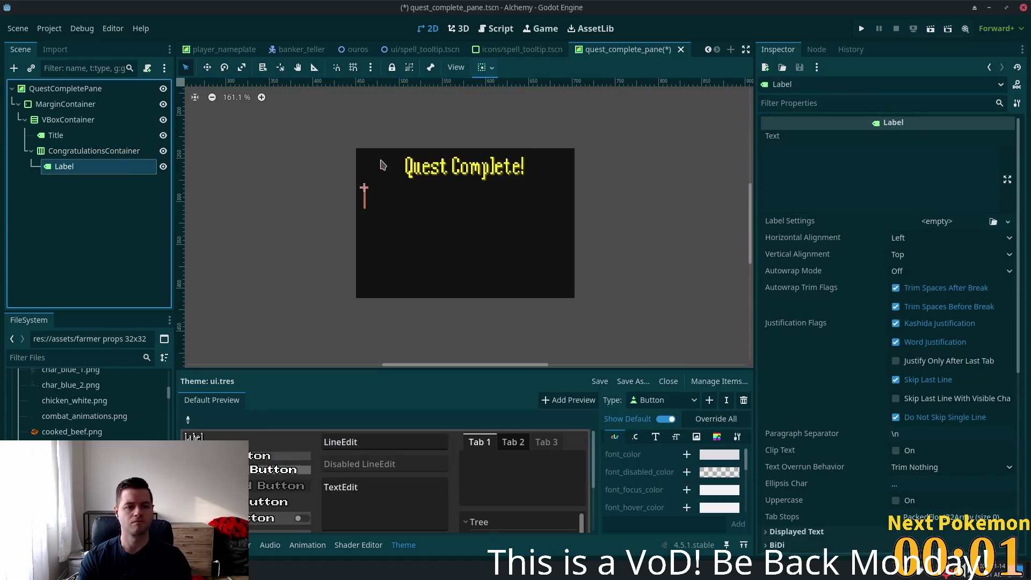
click(971, 170)
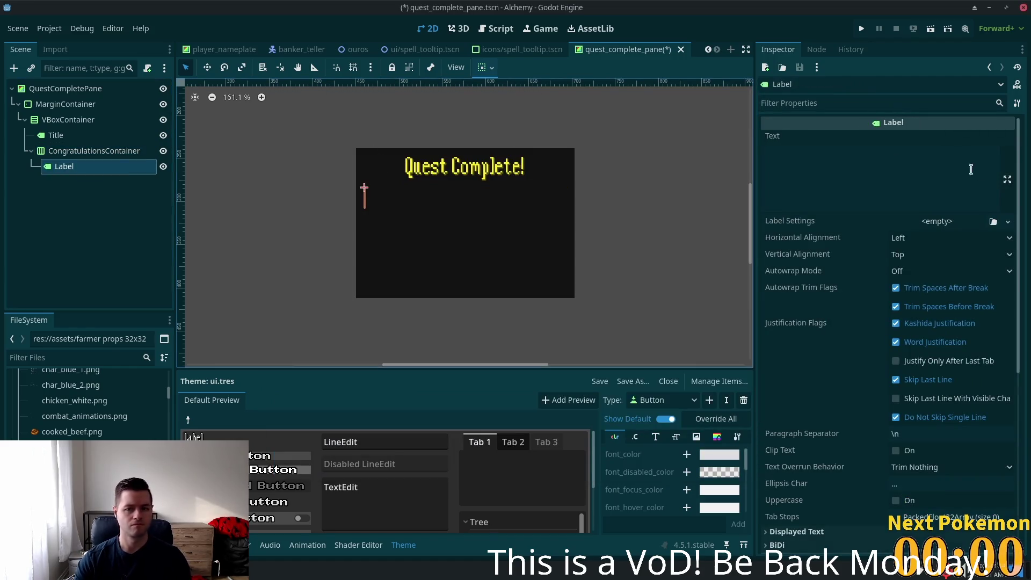
click(935, 222)
click(983, 251)
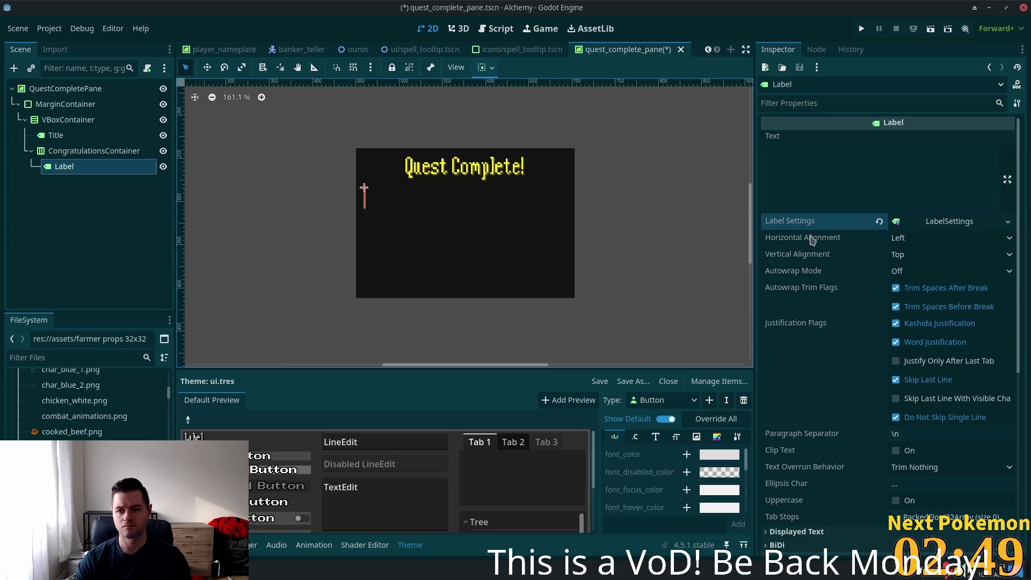
click(949, 222)
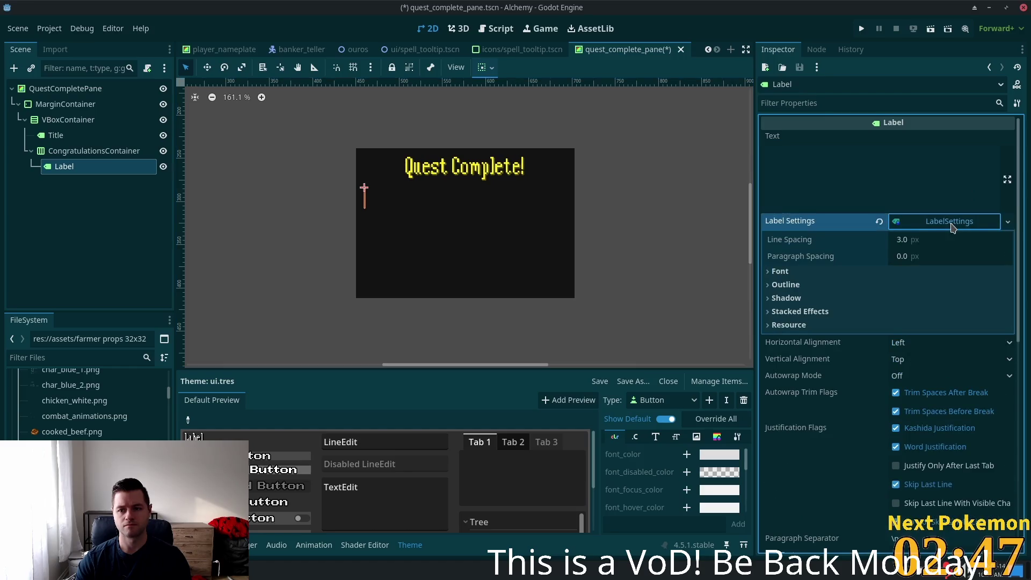
click(950, 222)
- Set the label's text to 'Congratualtions! You have completed'
click(808, 169)
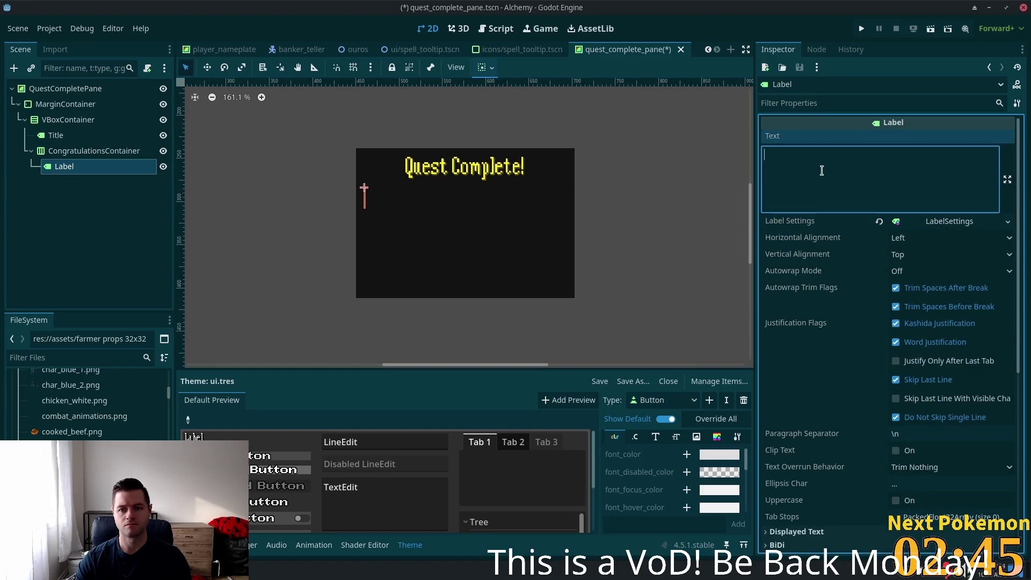
text(Congratu)
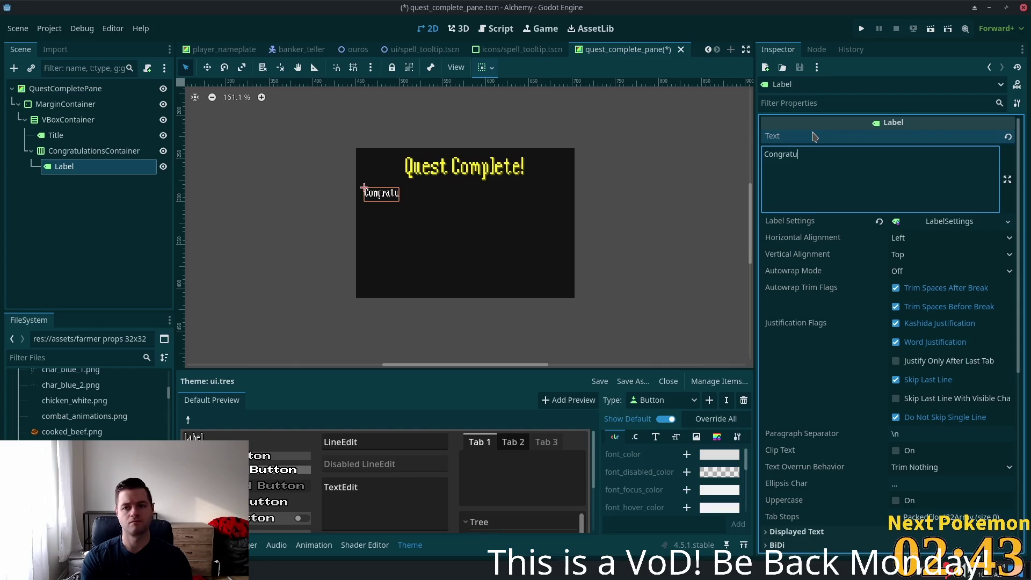
text(altions, )
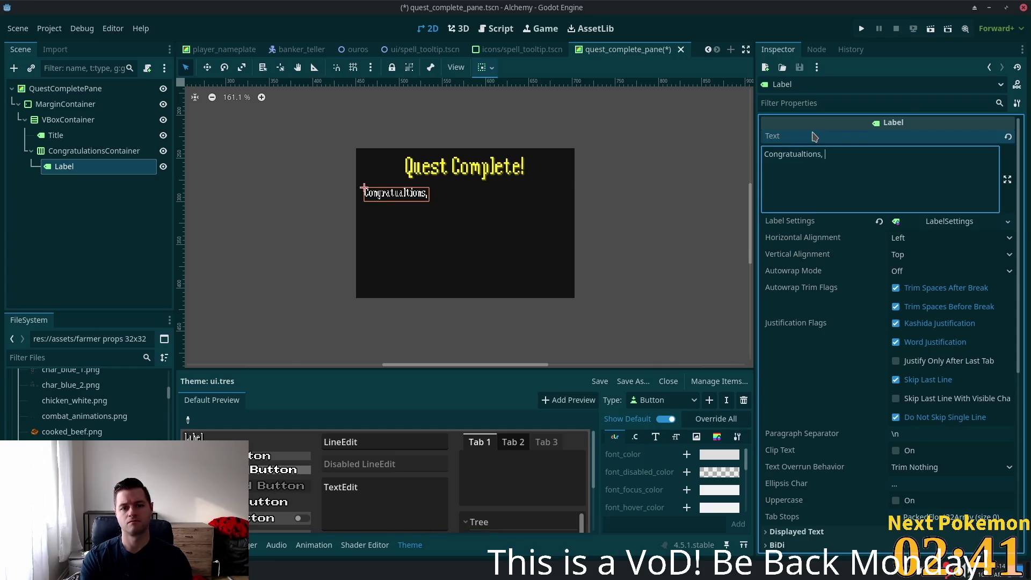
text(you )
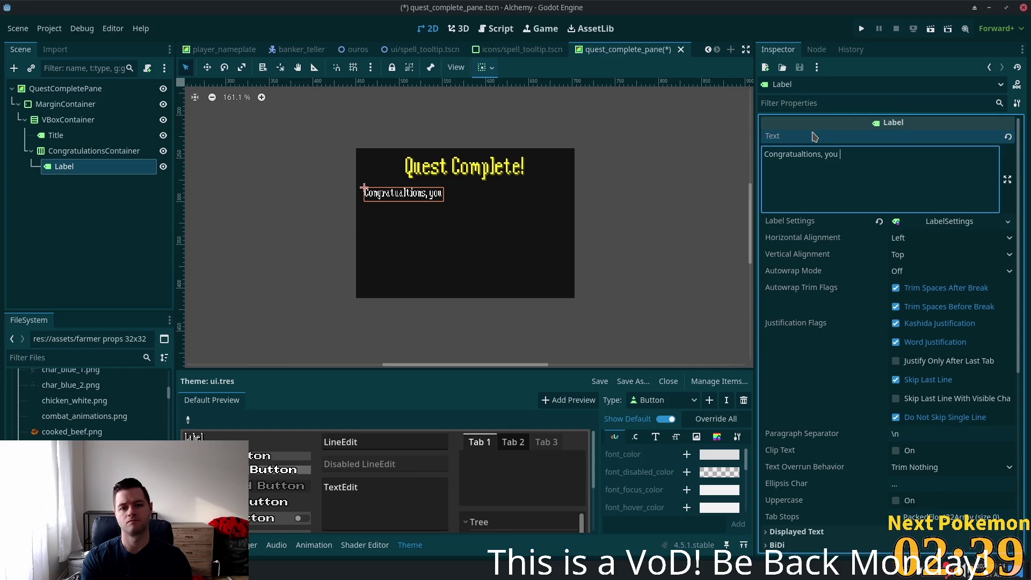
key(BackSpace)
key(BackSpace)
key(BackSpace)
key(BackSpace)
key(BackSpace)
key(BackSpace)
text(! )
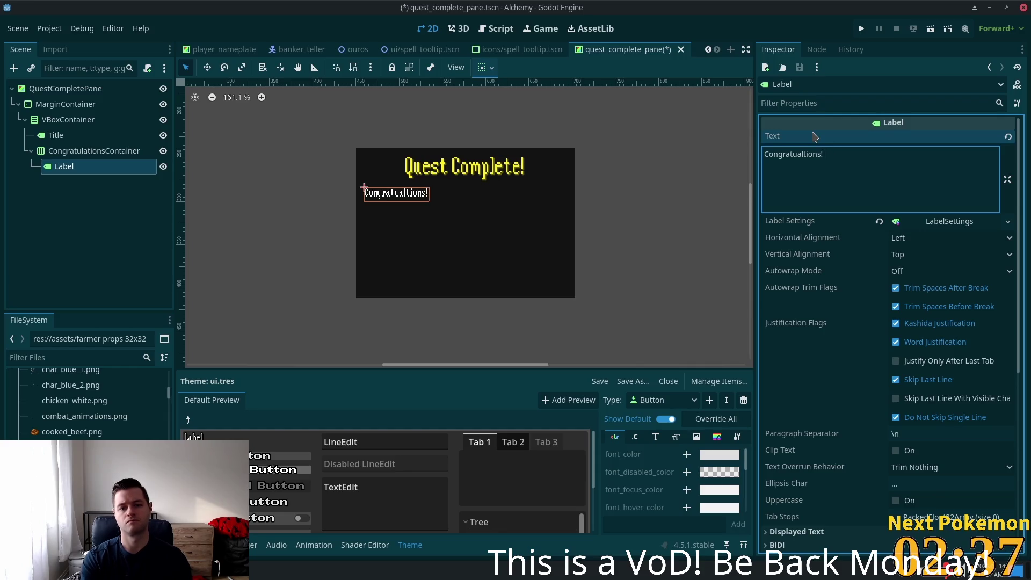
text(You have completed)
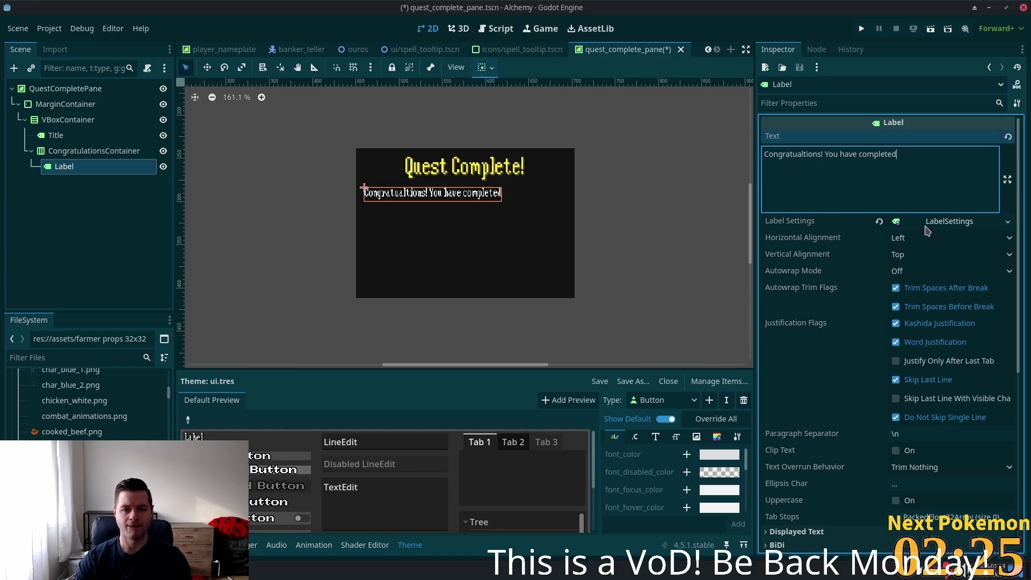
click(921, 255)
- Enable Horizontal Expand under Container Sizing so the label fills the row width
click(916, 286)
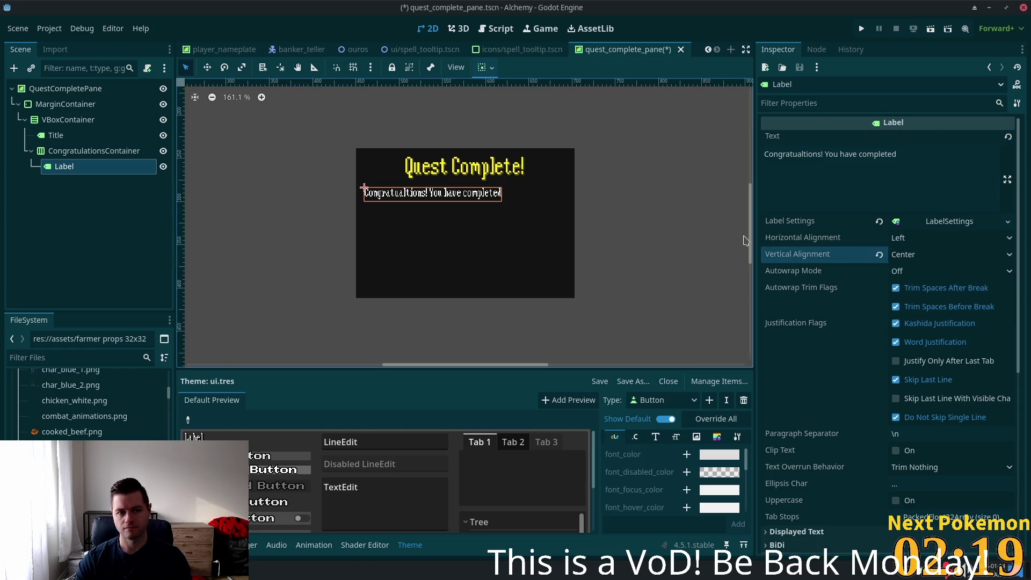
click(89, 151)
click(81, 167)
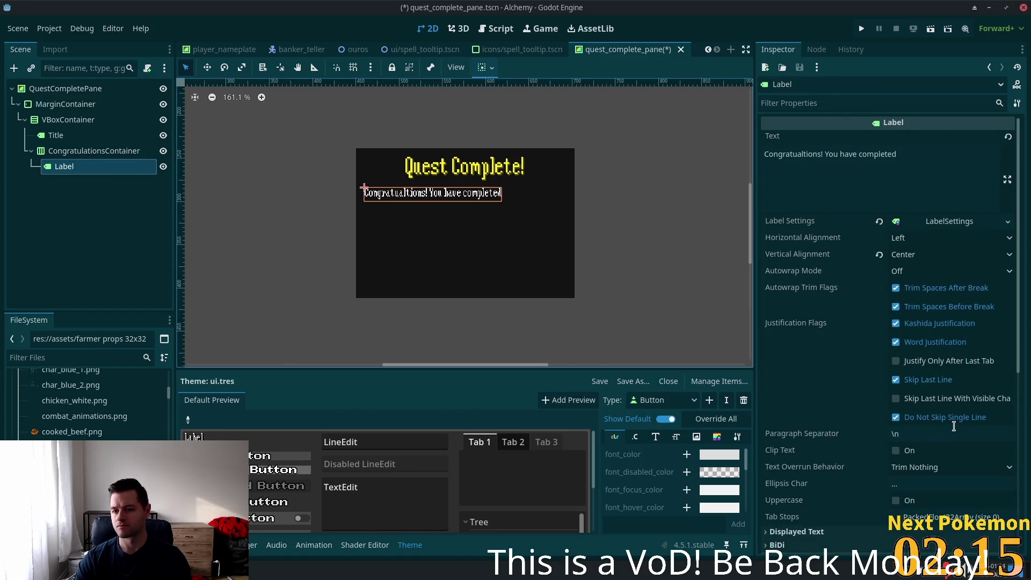
scroll(954, 426, down, 2)
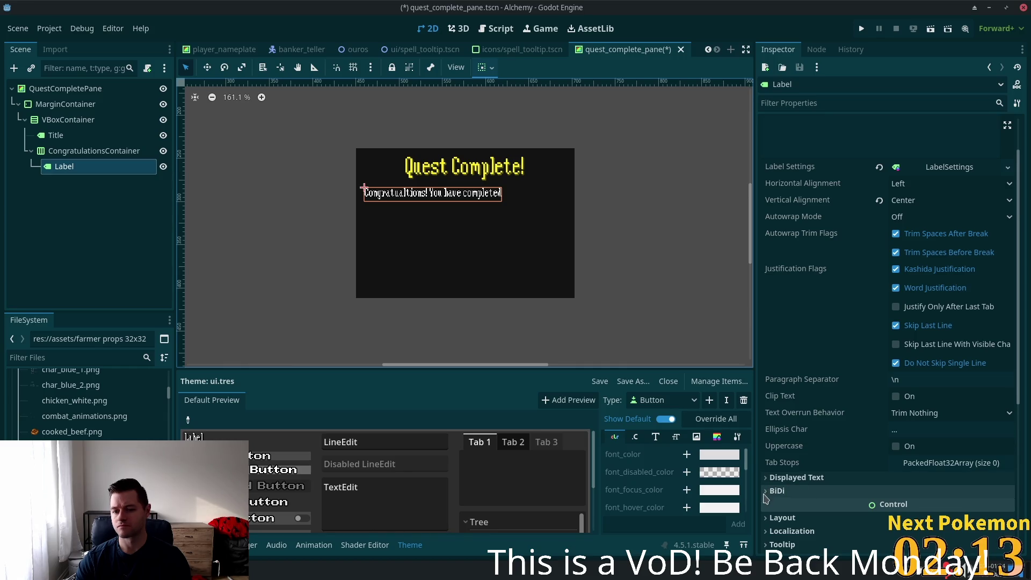
scroll(767, 499, down, 1)
click(859, 461)
scroll(880, 434, down, 3)
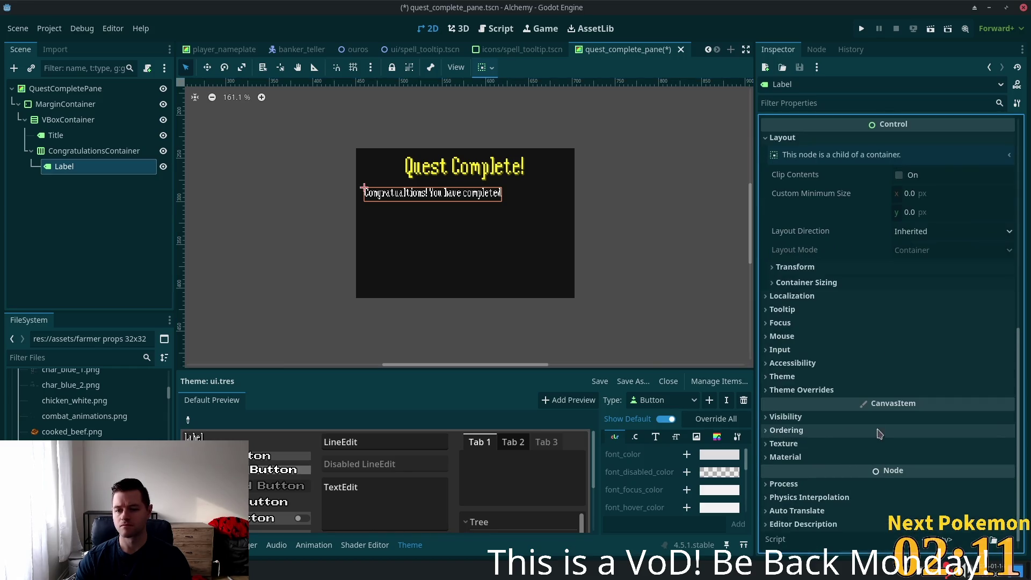
click(946, 283)
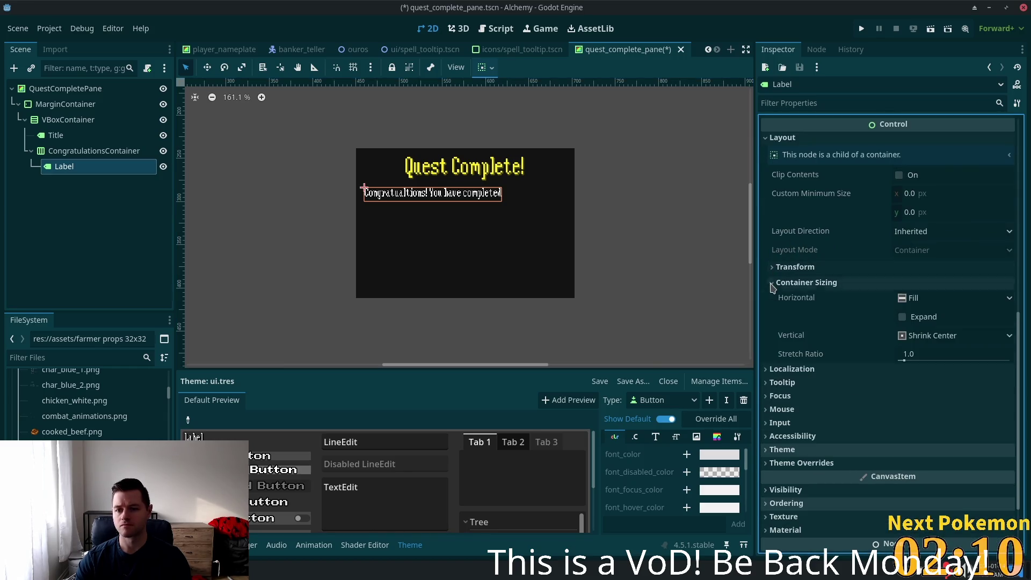
click(904, 317)
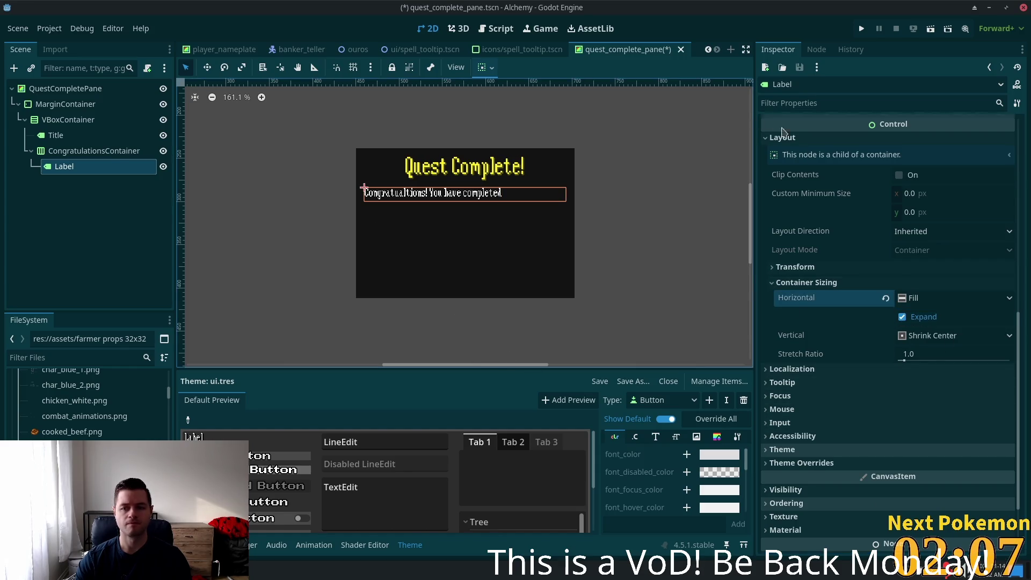
- Set the label's vertical alignment to Top and horizontal alignment to Center
scroll(959, 252, up, 10)
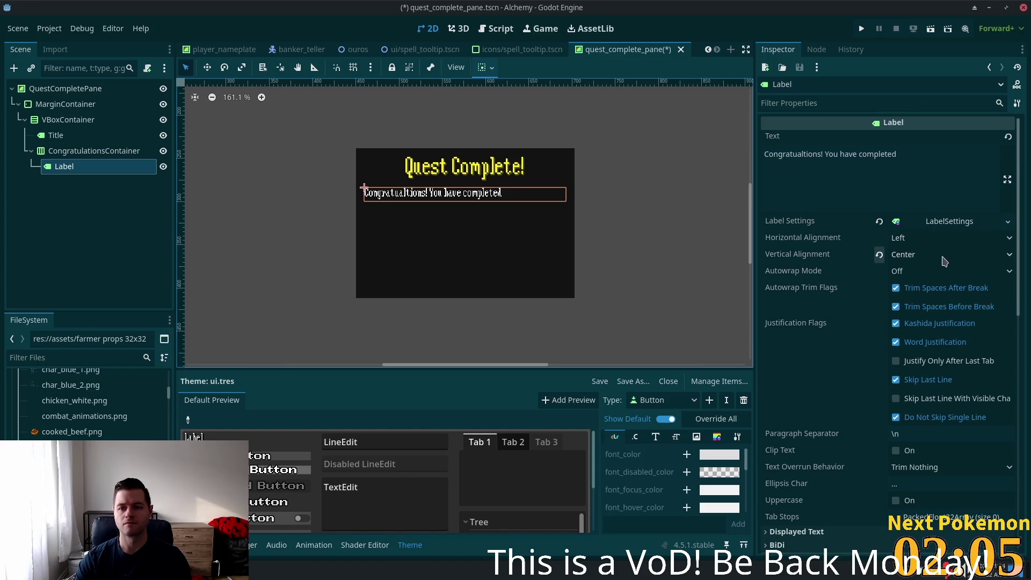
click(935, 258)
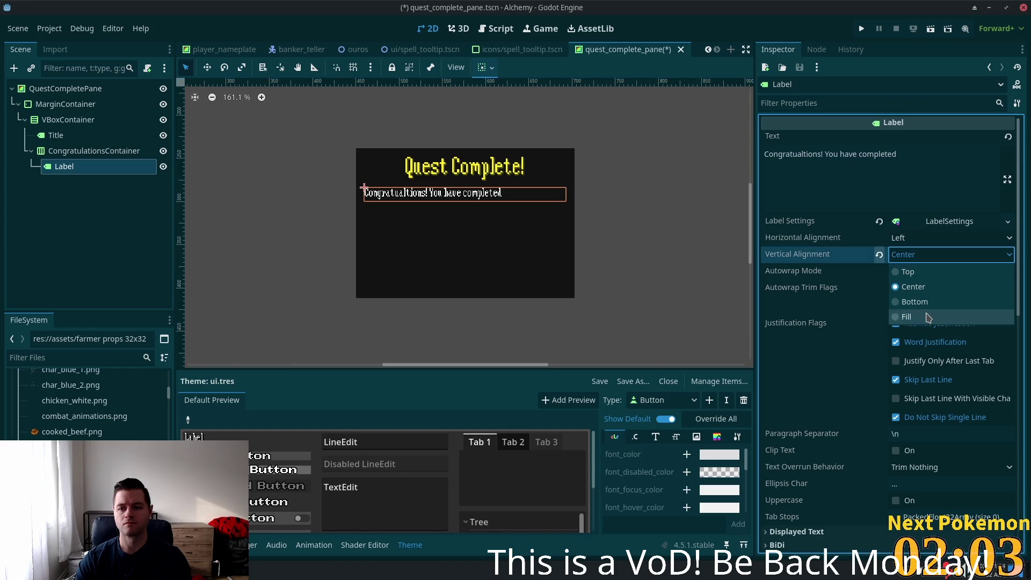
click(913, 271)
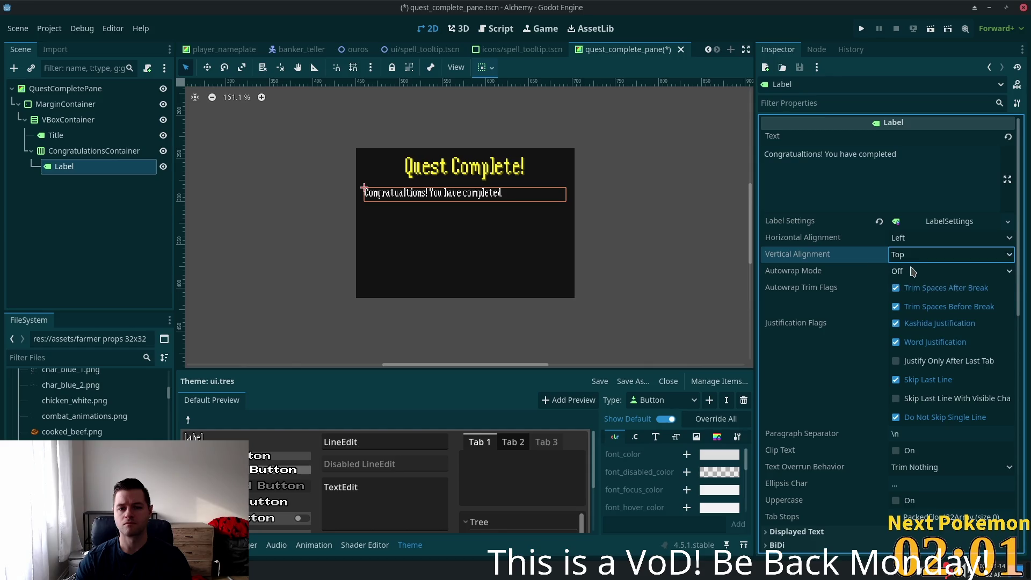
click(921, 241)
click(920, 268)
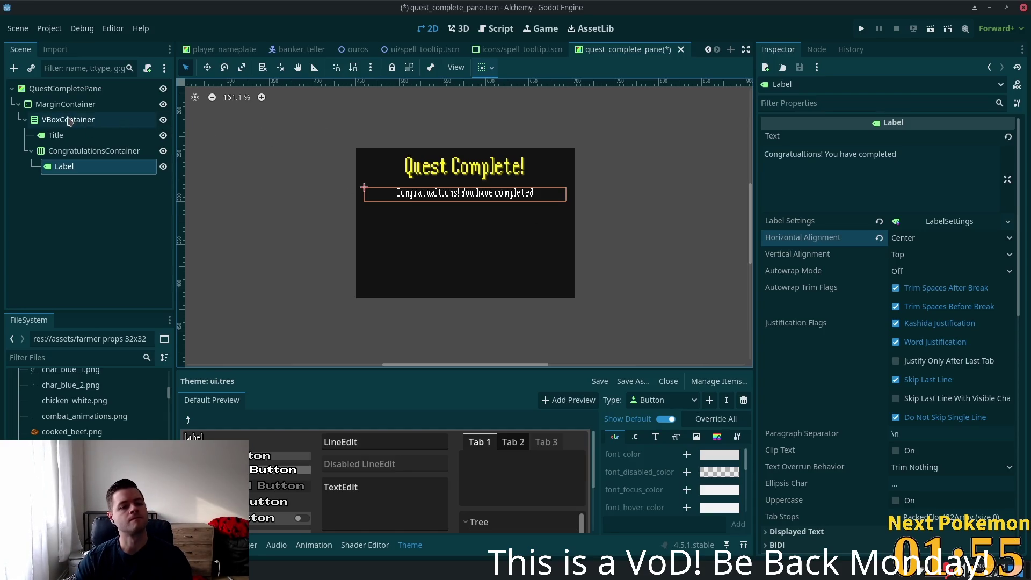
click(54, 135)
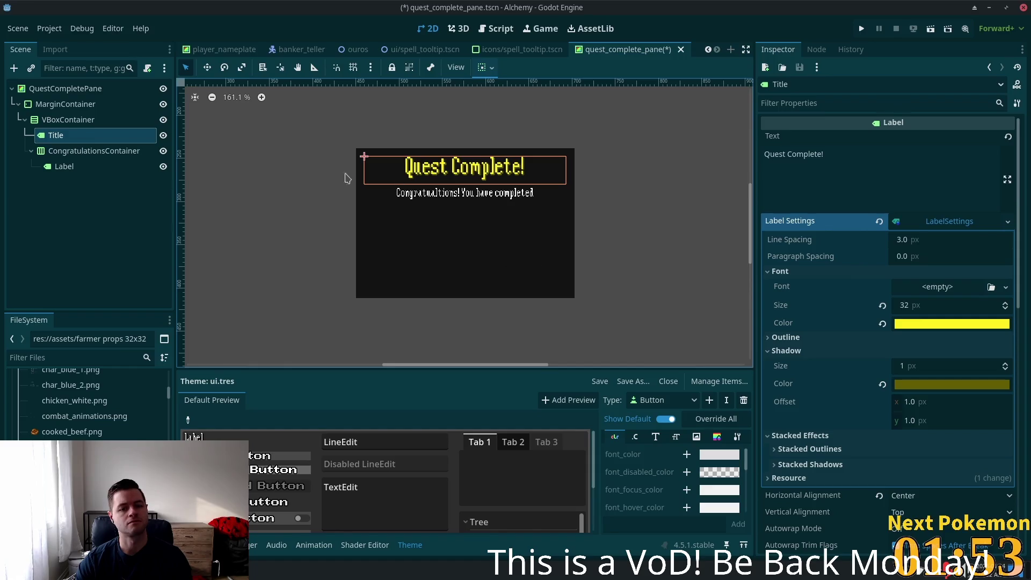
- Change CongratulationsContainer's type to VBoxContainer
click(67, 152)
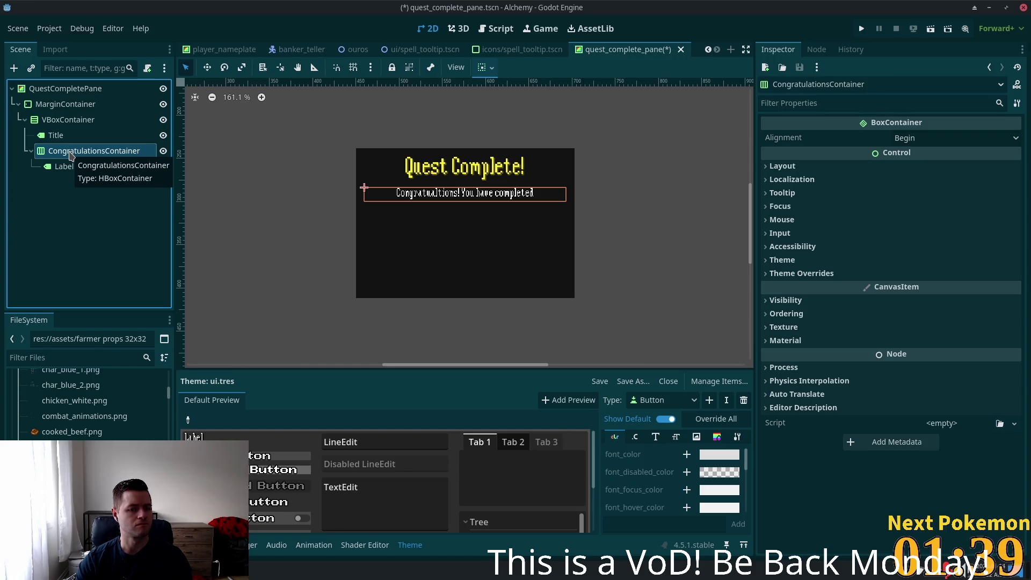
click(71, 155)
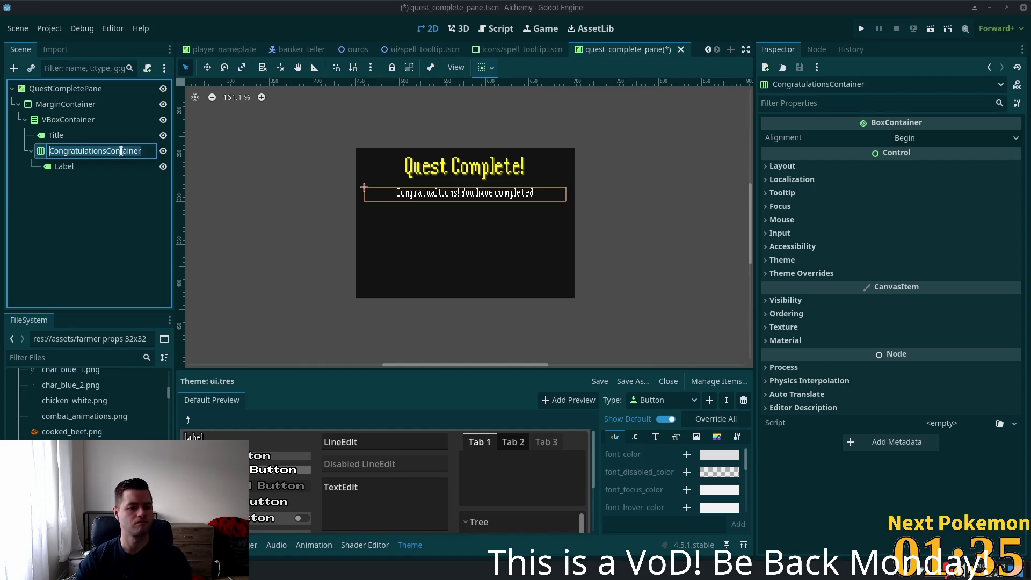
right_click(45, 152)
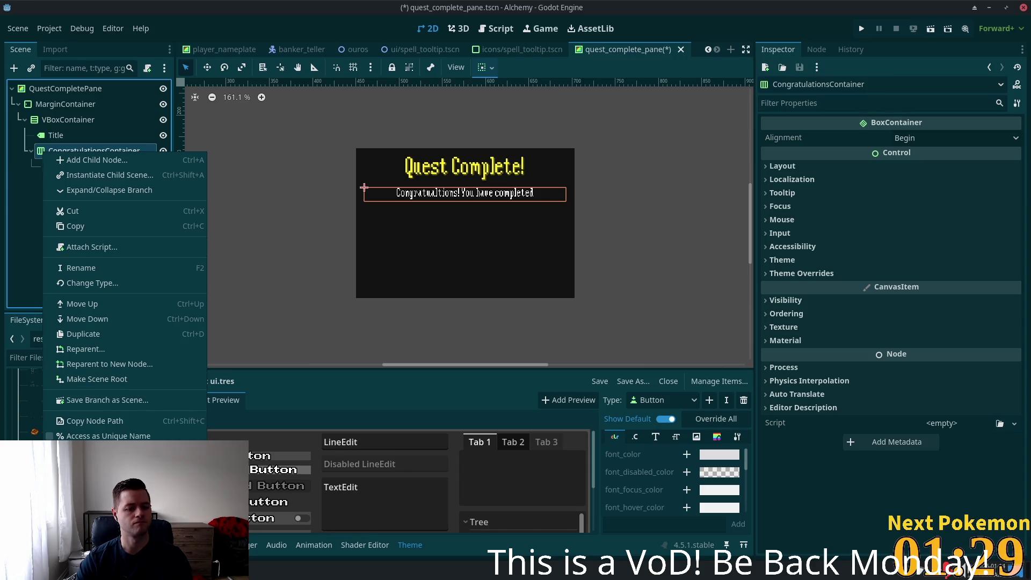
key(Escape)
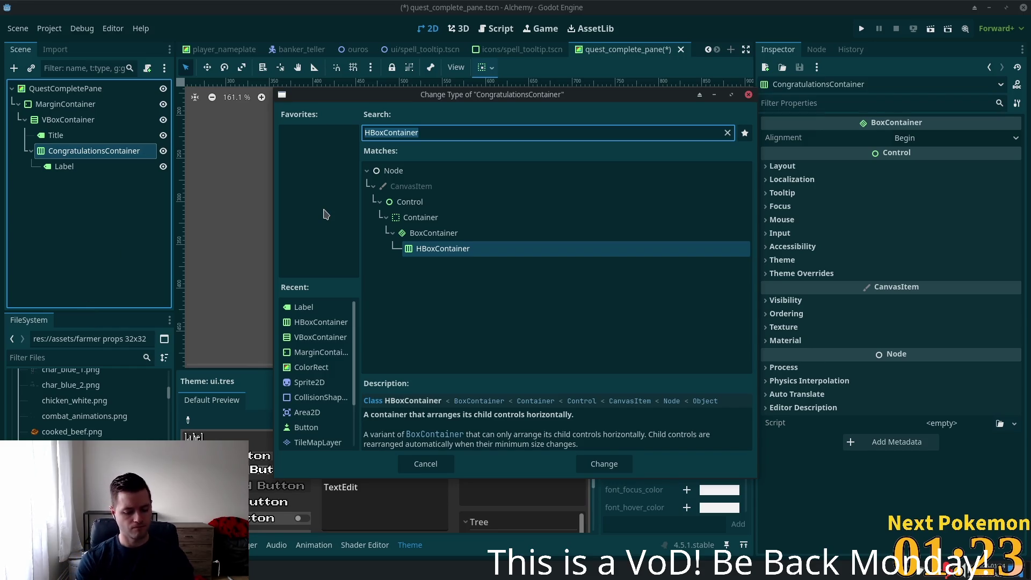
text(vbox)
key(Return)
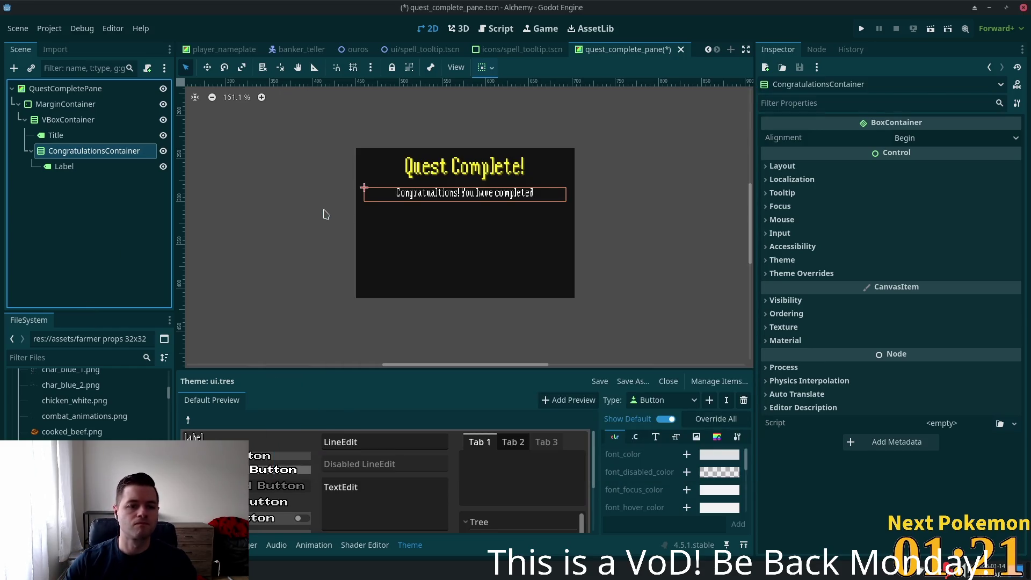
click(102, 151)
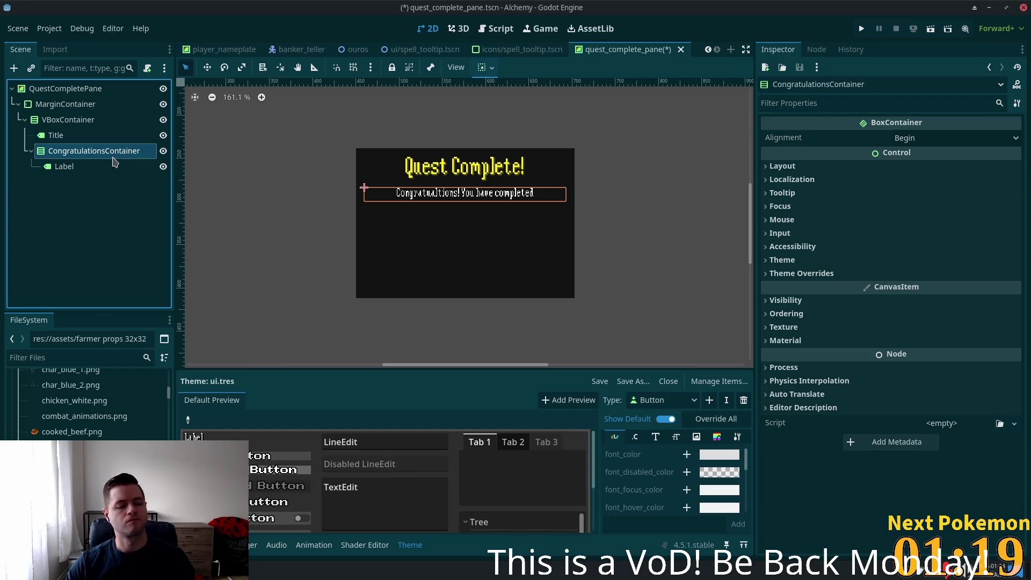
- Rename the container to VBoxCongratulations
click(114, 146)
click(114, 146)
double_click(114, 146)
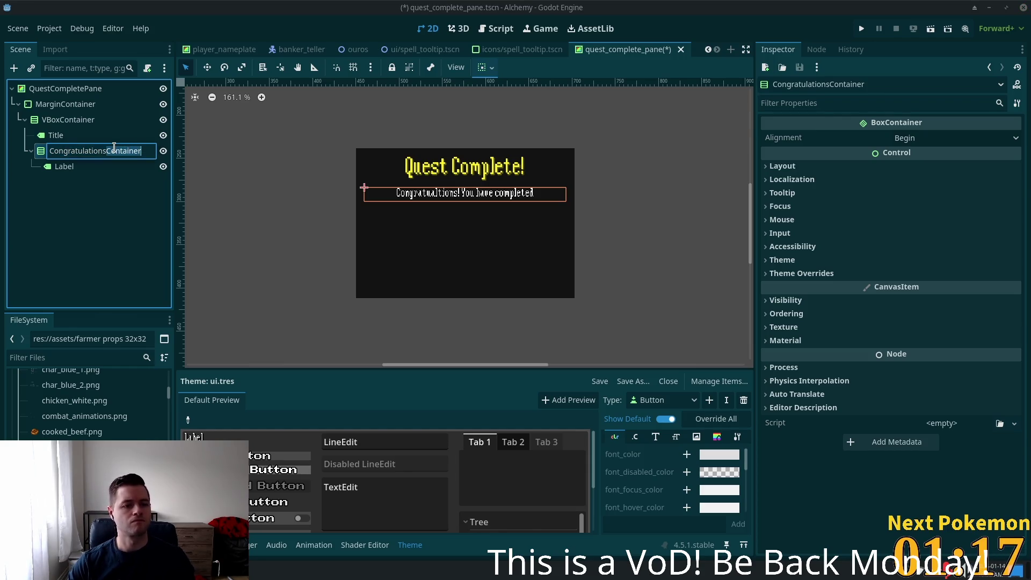
key(BackSpace)
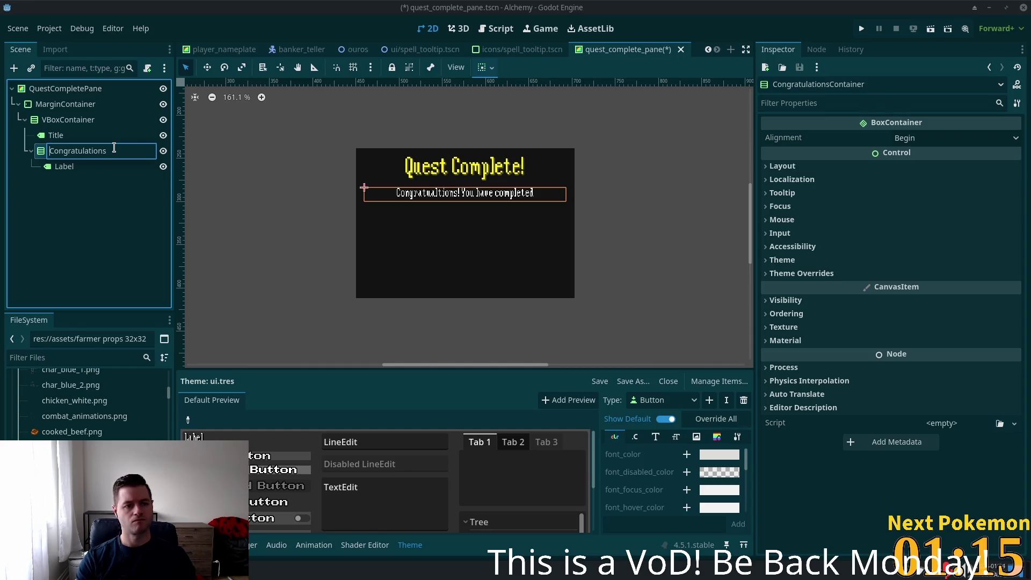
text(VBox)
click(79, 169)
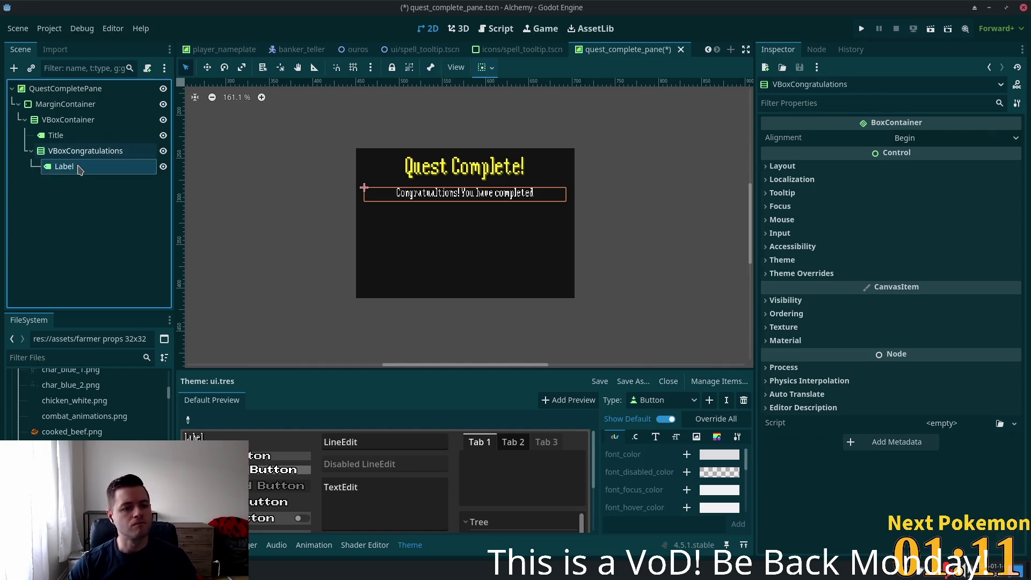
- Add a second Label under VBoxCongratulations
key(Up)
key(ctrl+a)
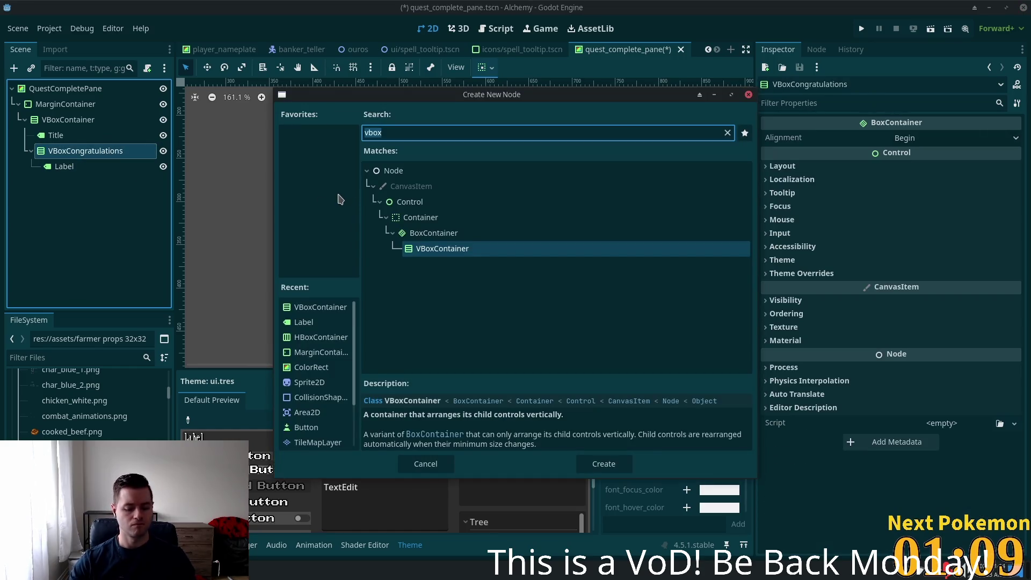
text(label)
key(Return)
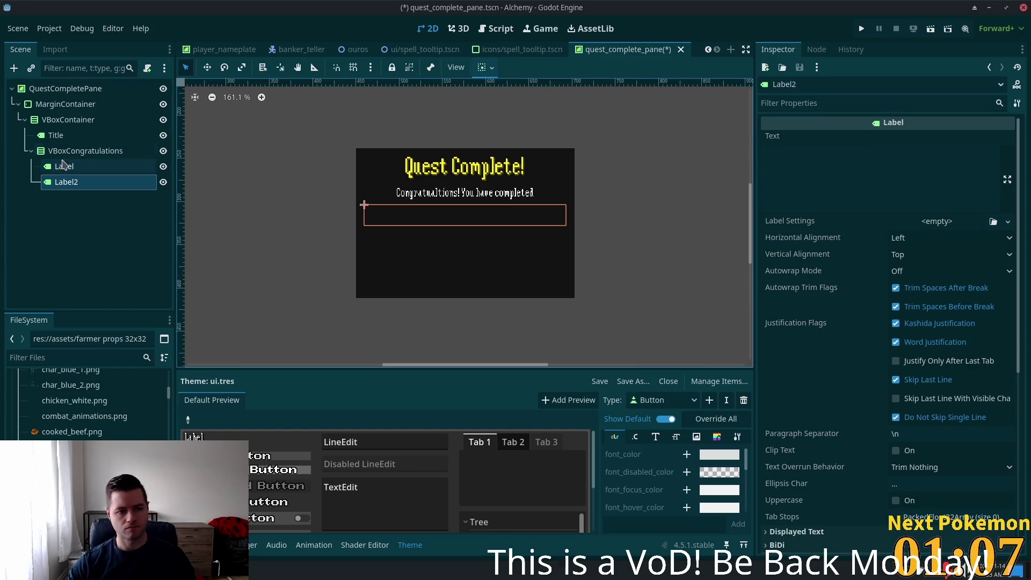
- Rename the first label to LabelCongratulations
click(63, 166)
key(F2)
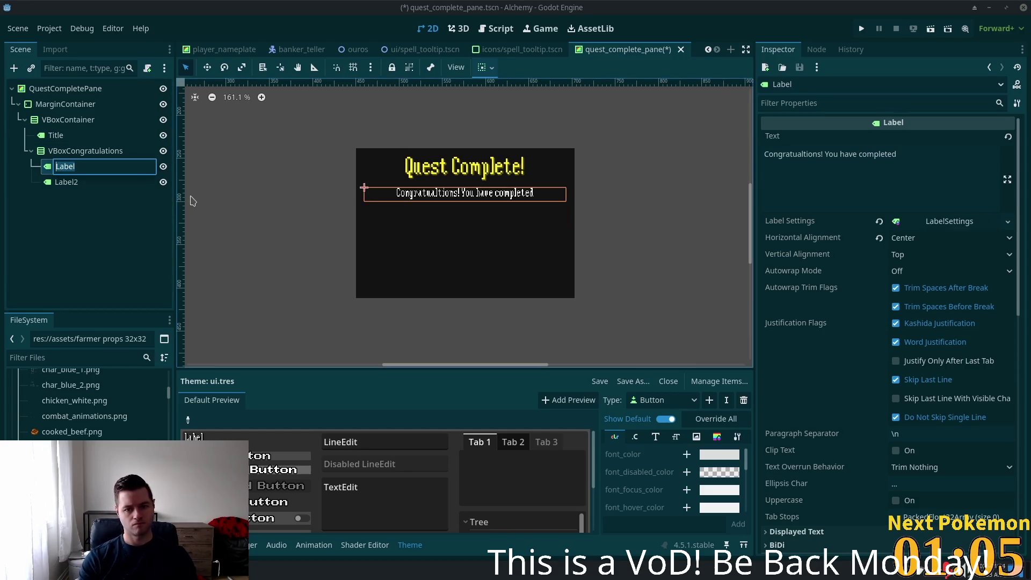
key(End)
text(gr)
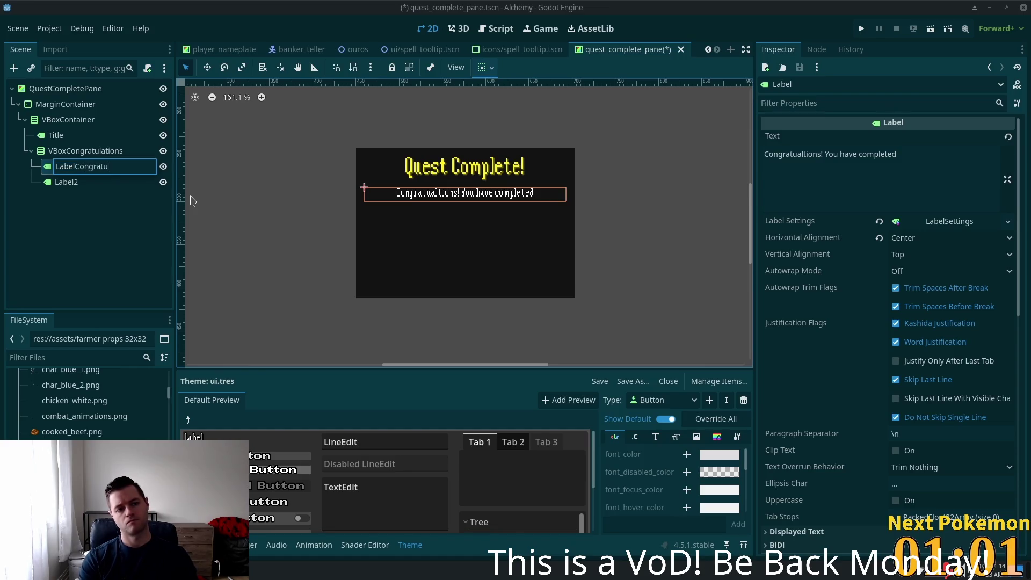
text(latio)
text(n)
key(Return)
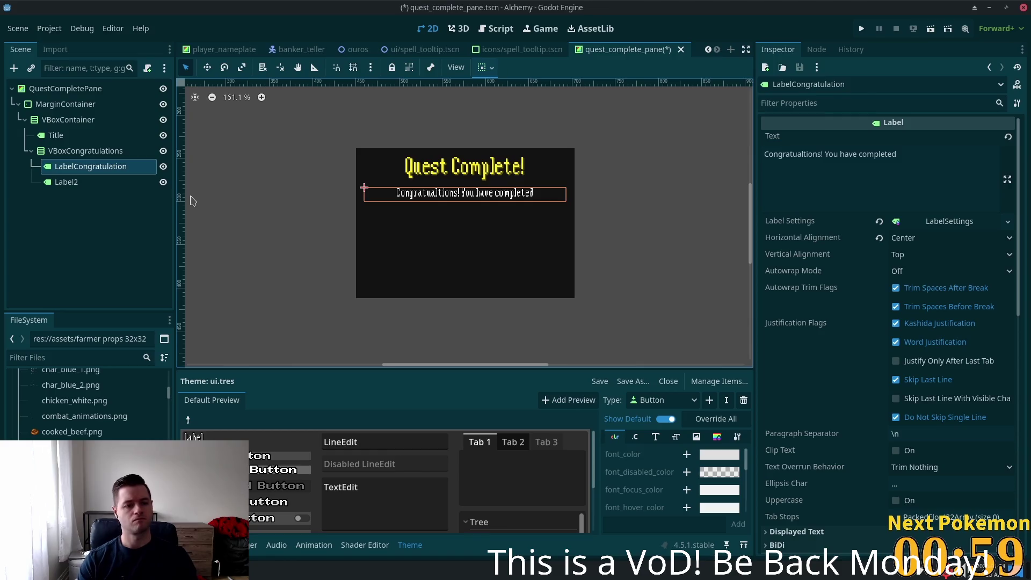
click(144, 167)
key(End)
text(s)
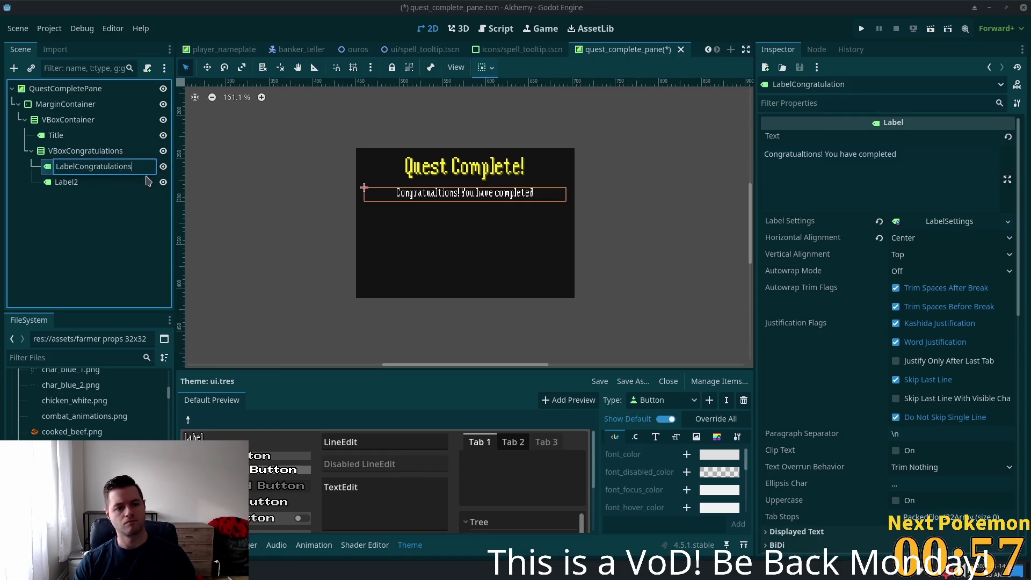
click(114, 182)
- Rename Label2 to LabelQuestName
click(77, 184)
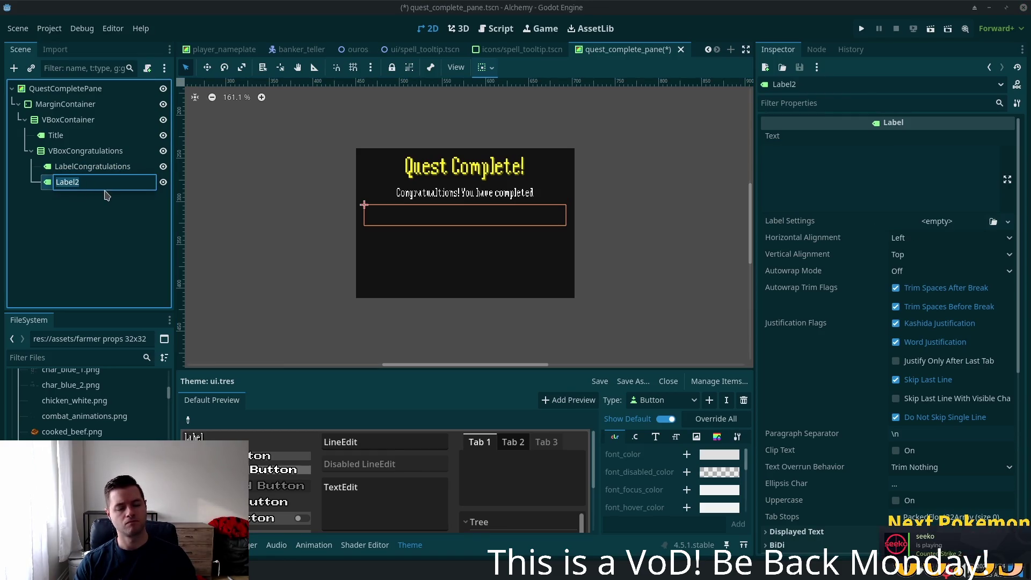
text(Lav)
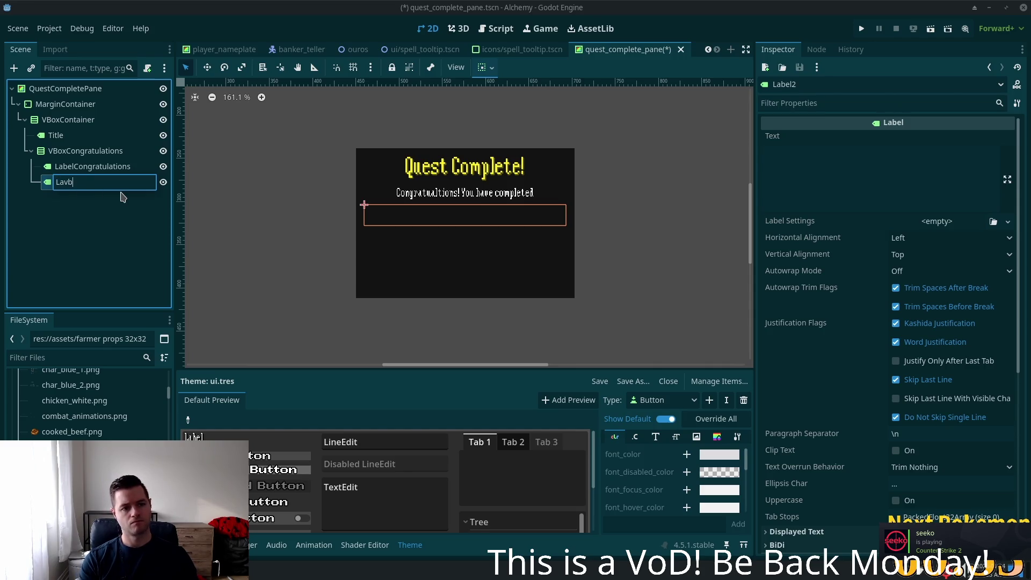
text(belQuestName)
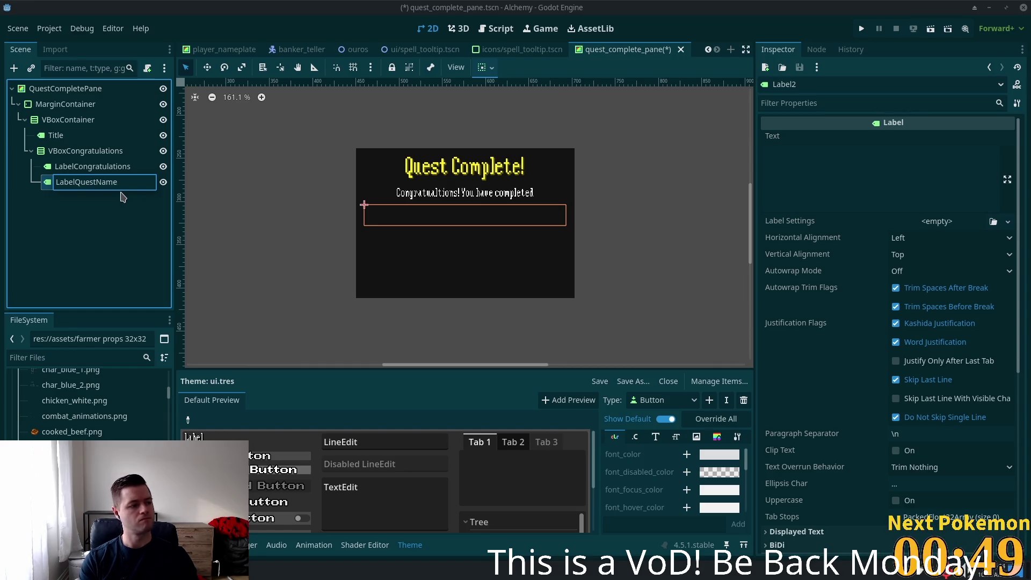
key(Return)
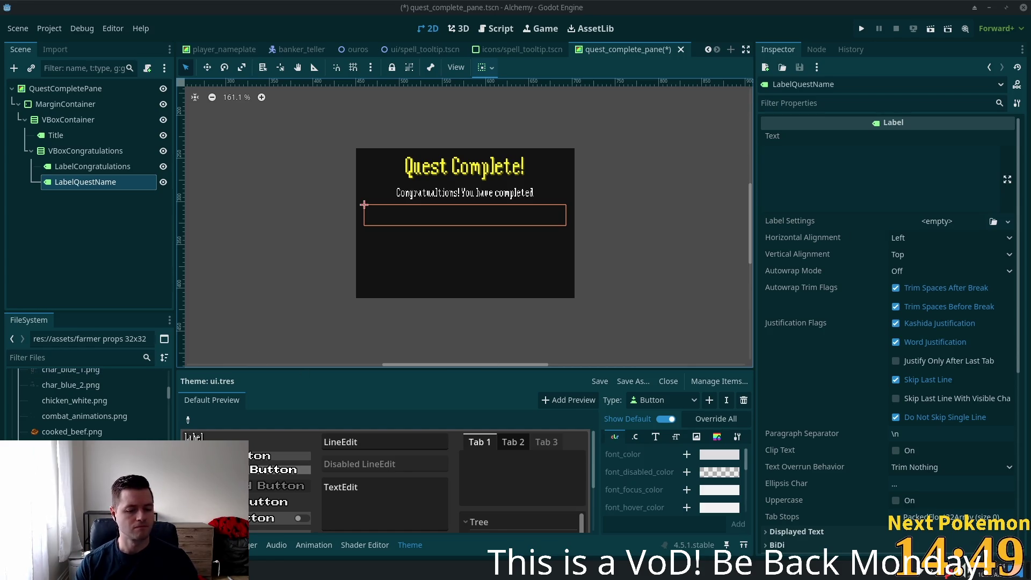
key(alt+Tab)
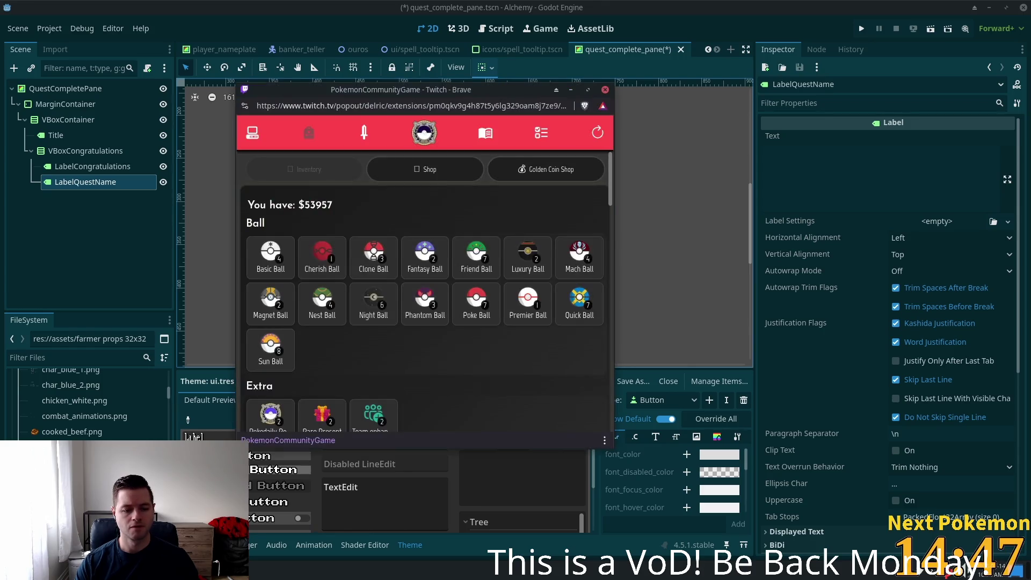
- Browse the Missions page, then search the Pokémon collection for Drowzee and view its card
click(541, 134)
scroll(457, 223, down, 3)
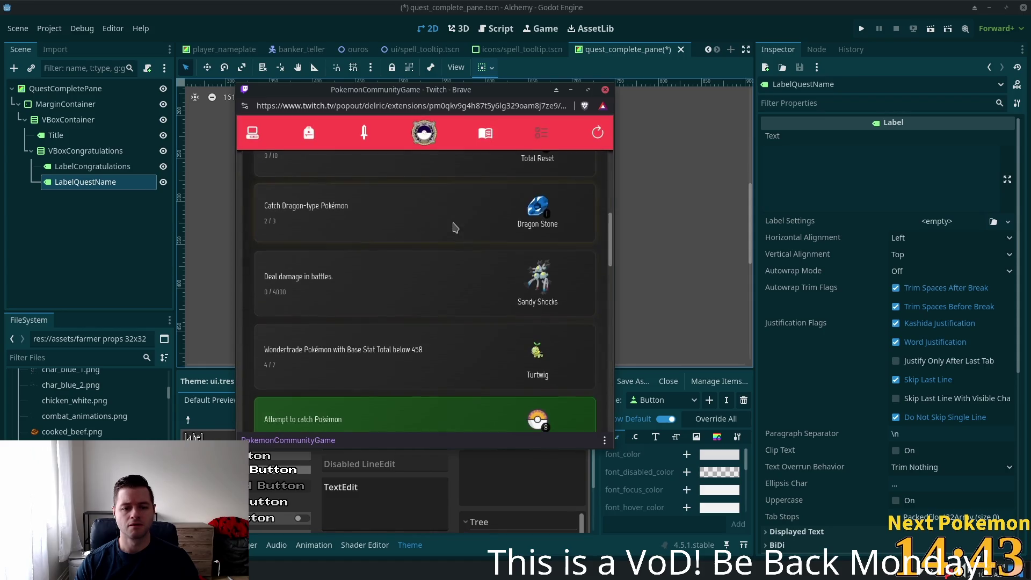
click(252, 133)
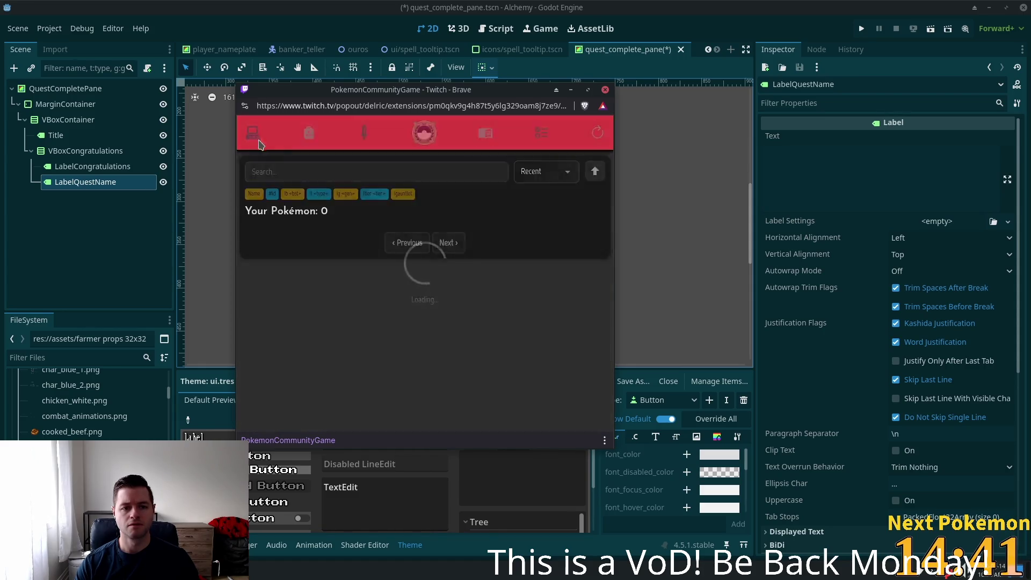
click(304, 172)
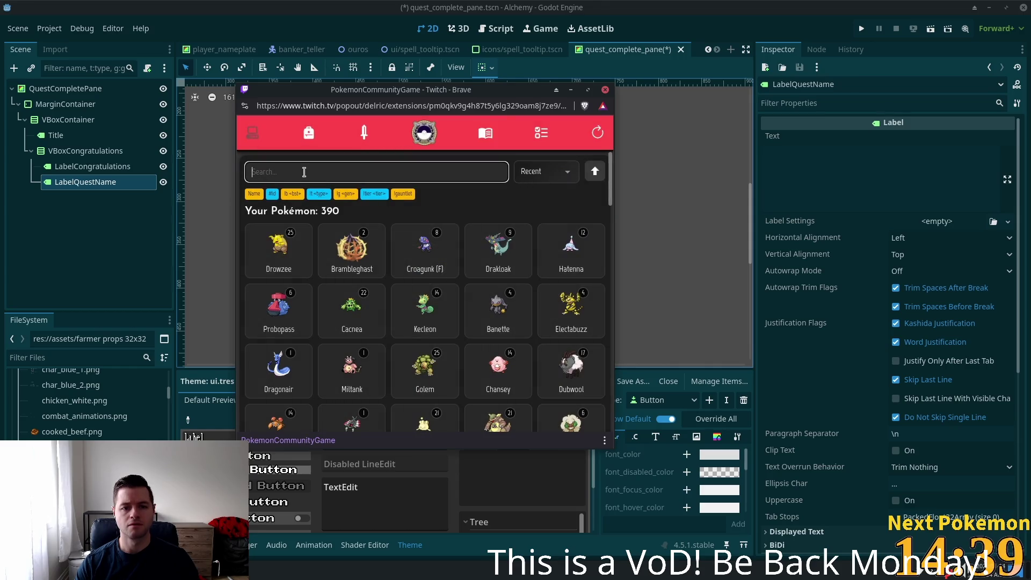
text(drowz)
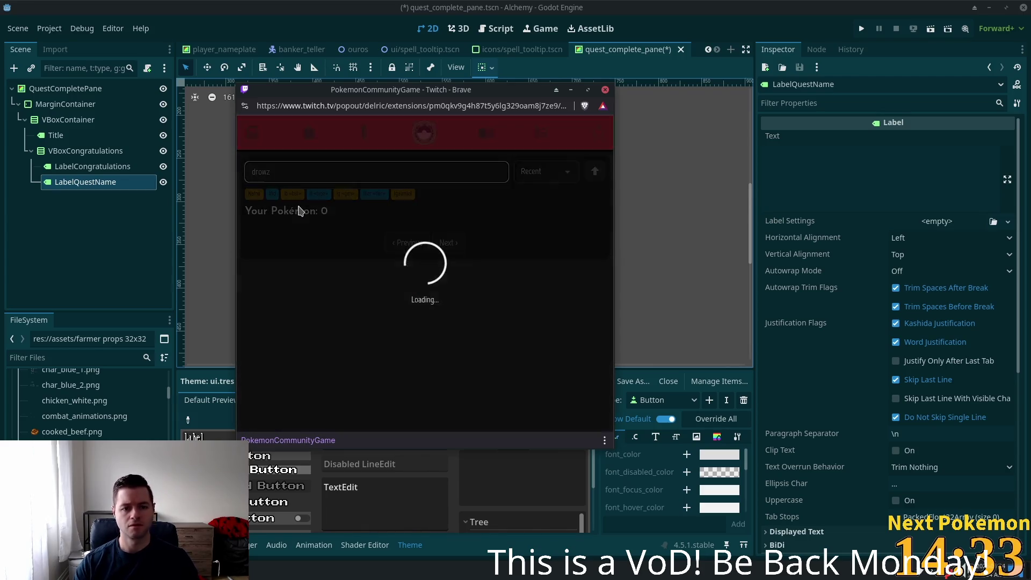
click(297, 250)
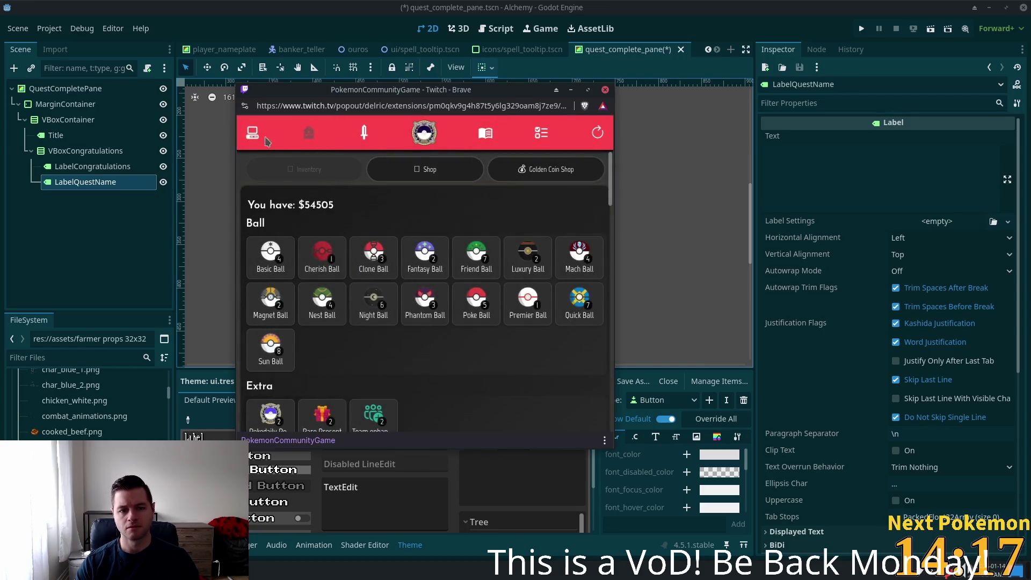
- Sort the Pokémon collection by ID, view the second Chansey card, and close the popup
click(256, 140)
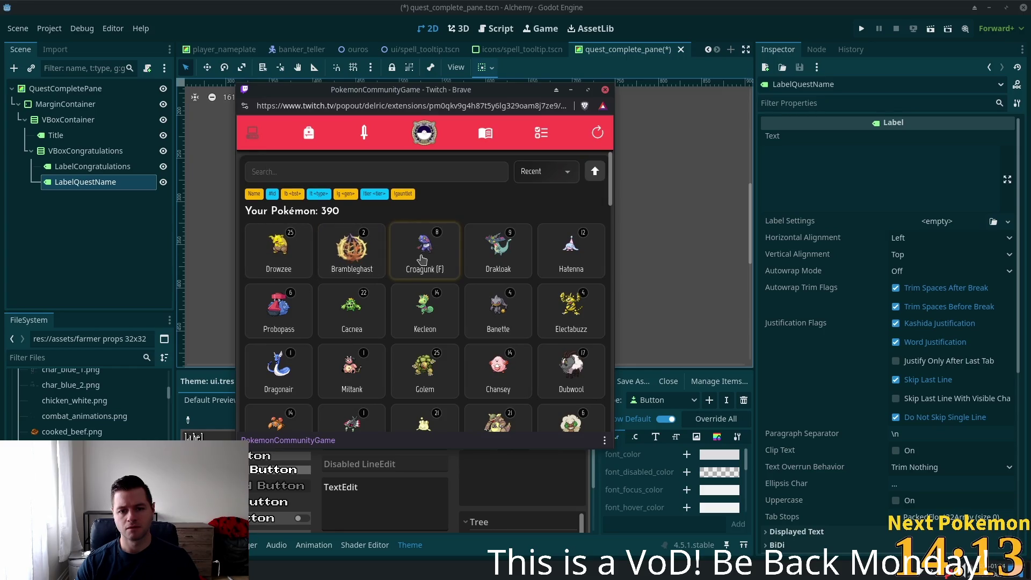
click(595, 172)
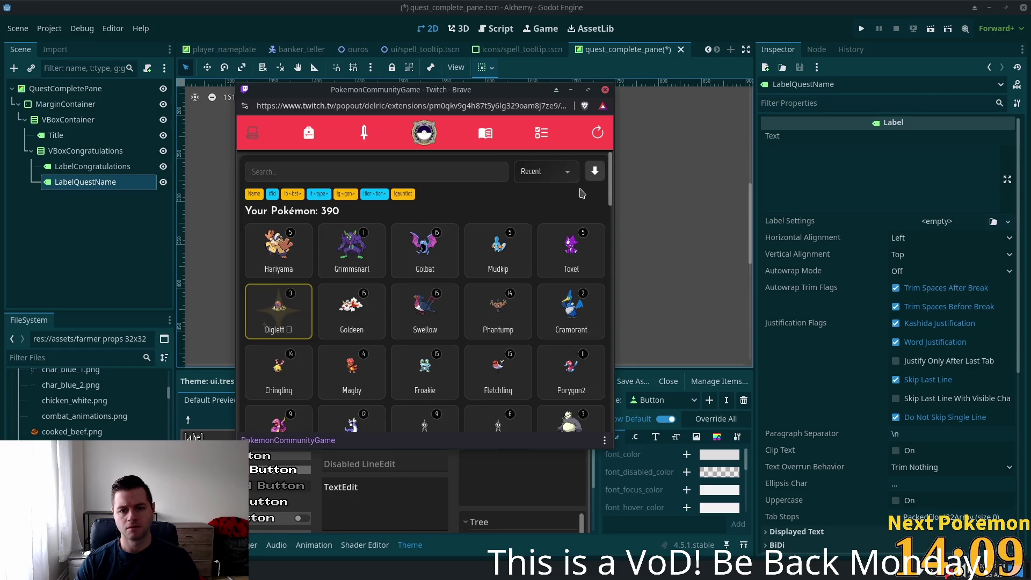
click(596, 171)
click(597, 135)
click(543, 172)
click(532, 214)
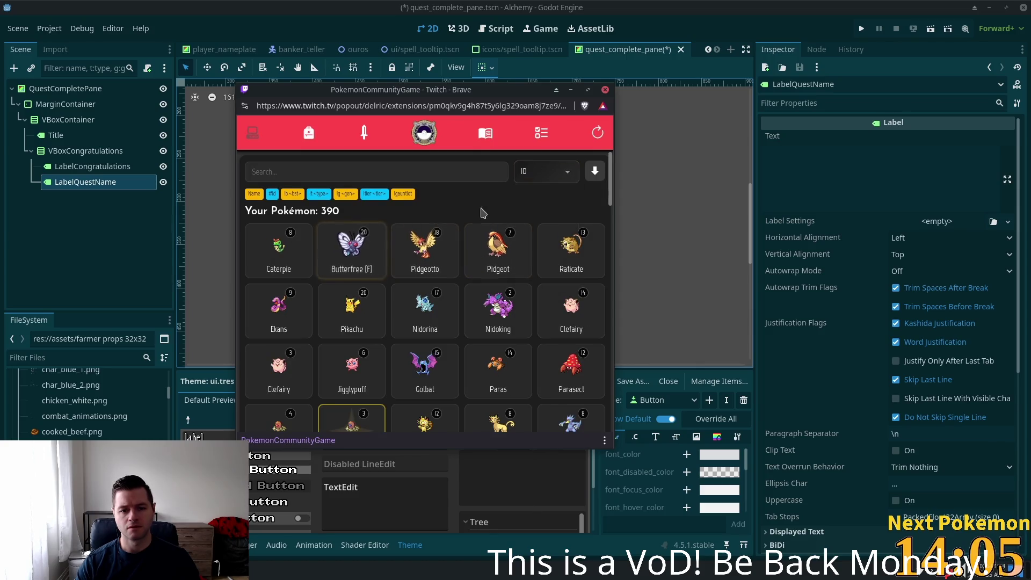
drag(613, 191, 612, 240)
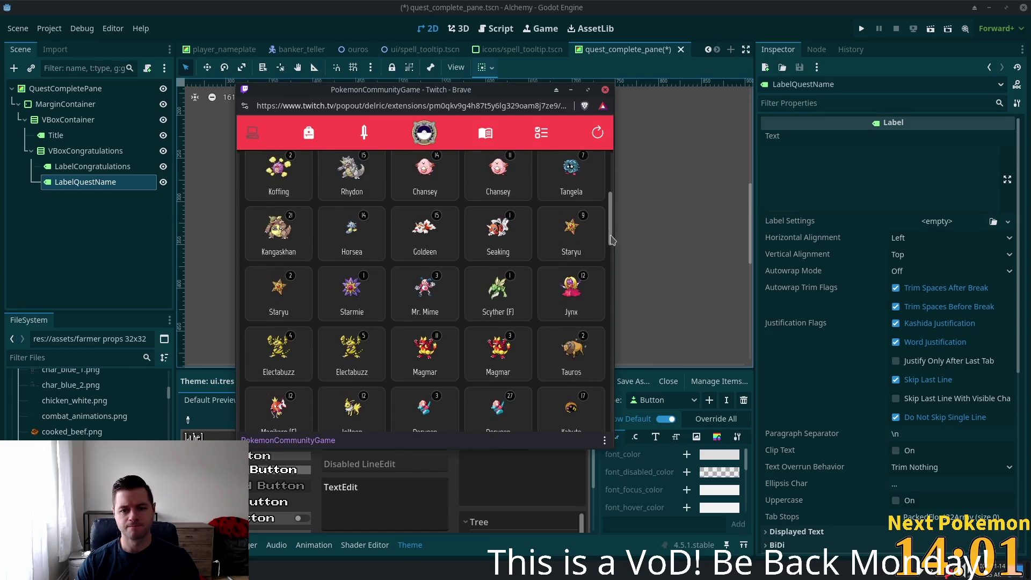
click(472, 172)
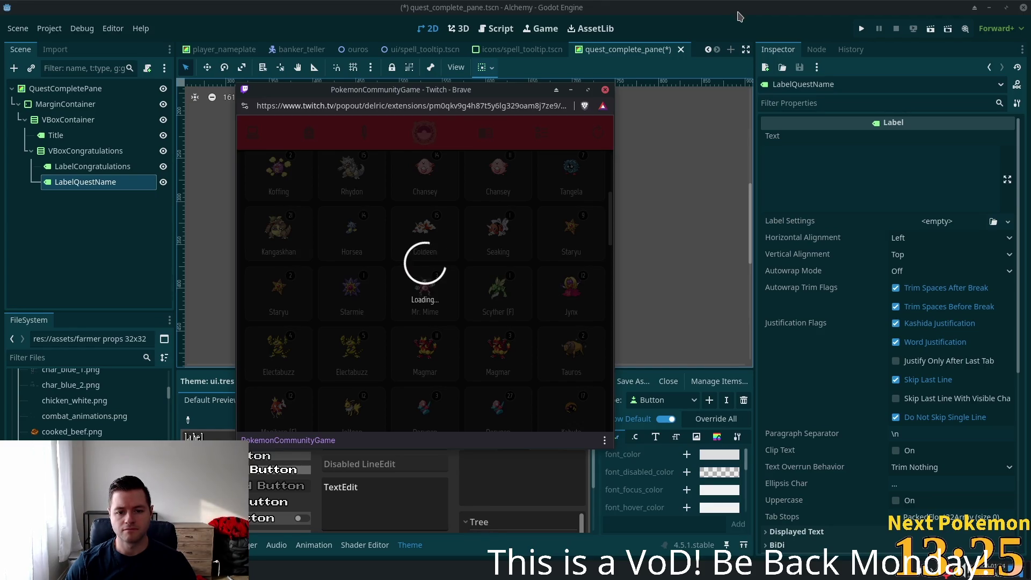
click(737, 18)
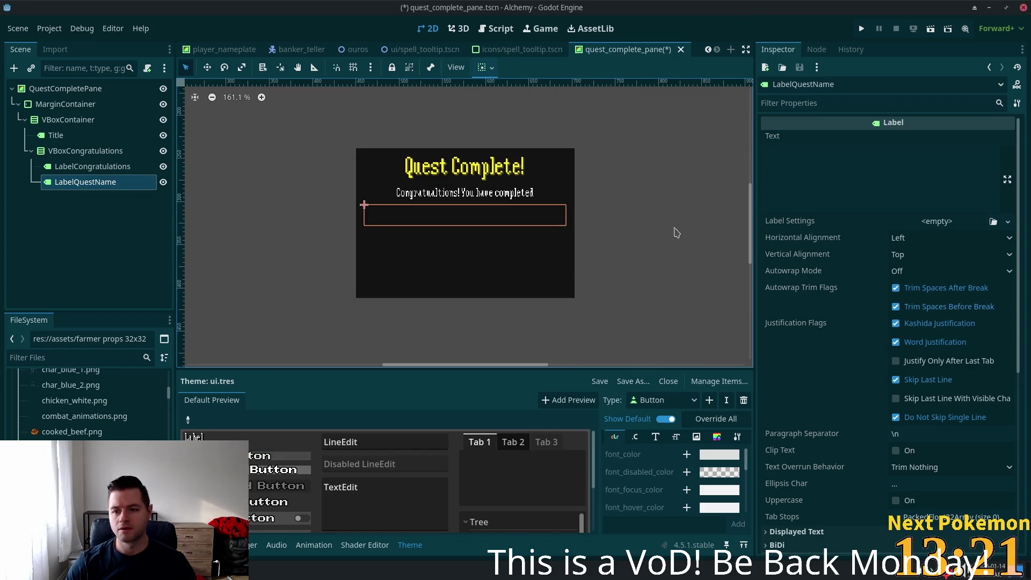
- Copy the Title label's font colour hex and select LabelQuestName
click(56, 136)
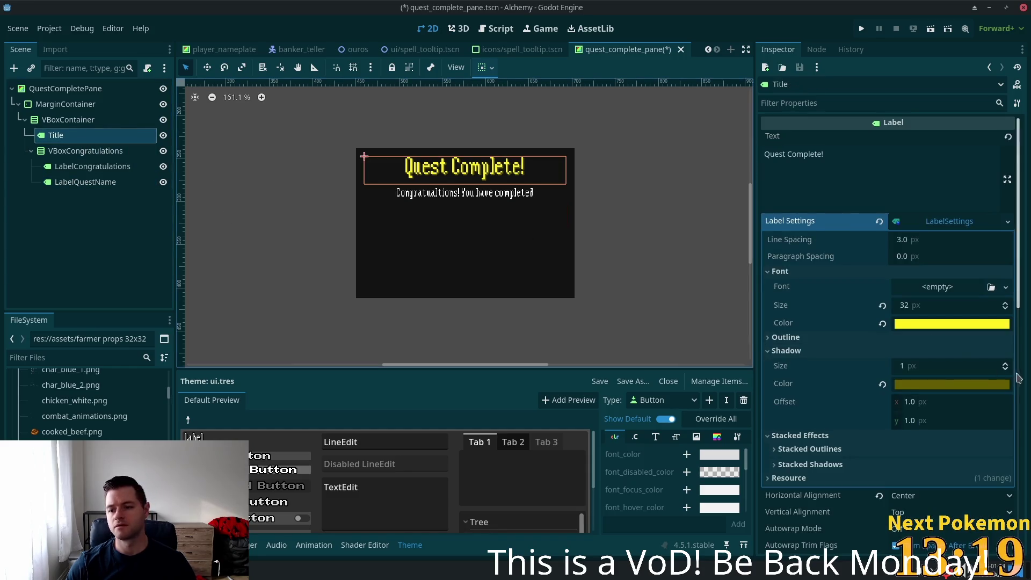
click(962, 326)
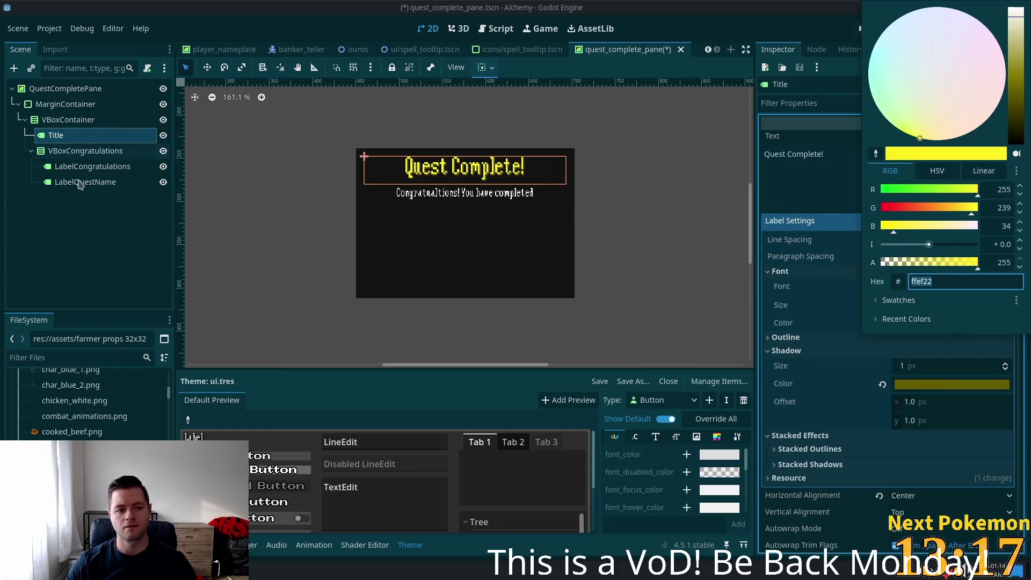
click(81, 182)
click(811, 171)
text(ffef22)
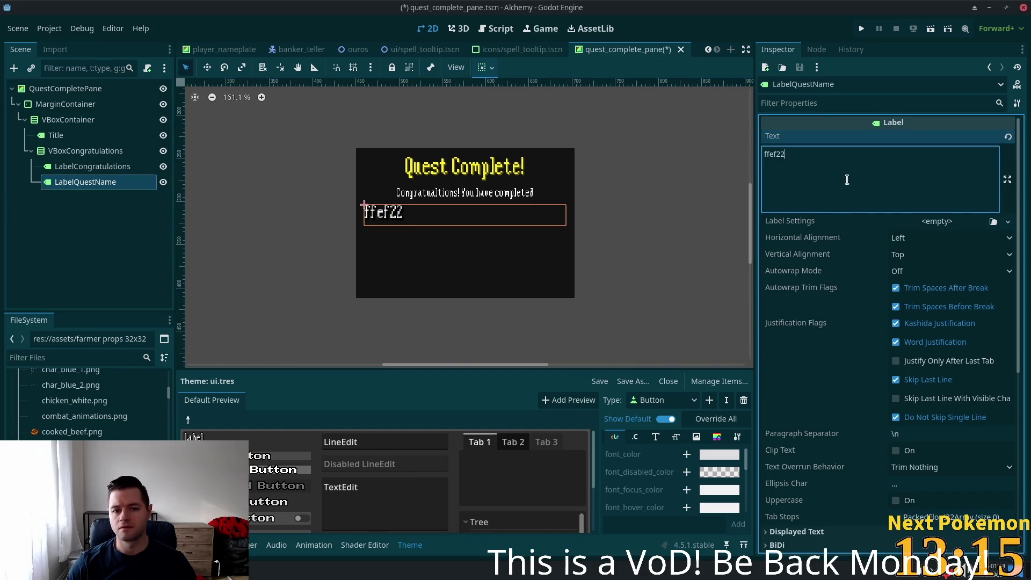
key(ctrl+z)
scroll(879, 317, down, 4)
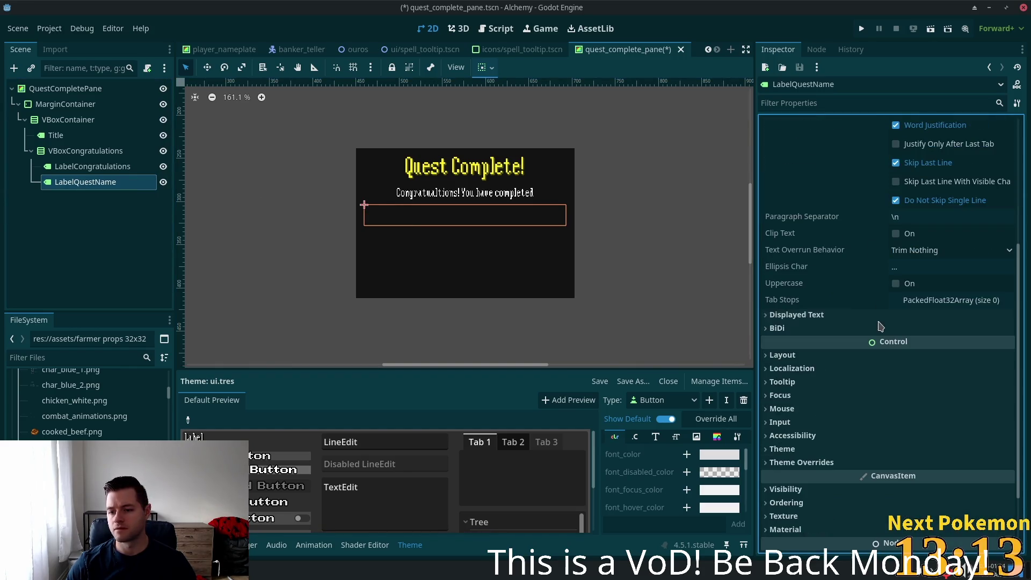
scroll(892, 285, up, 3)
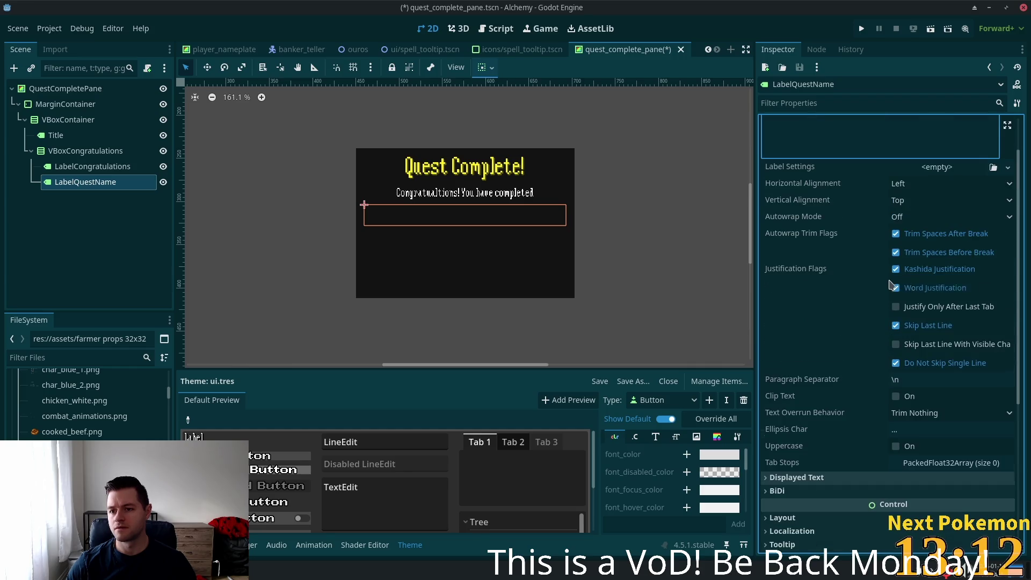
- Give LabelQuestName new label settings with font colour ffef22
click(930, 168)
click(977, 203)
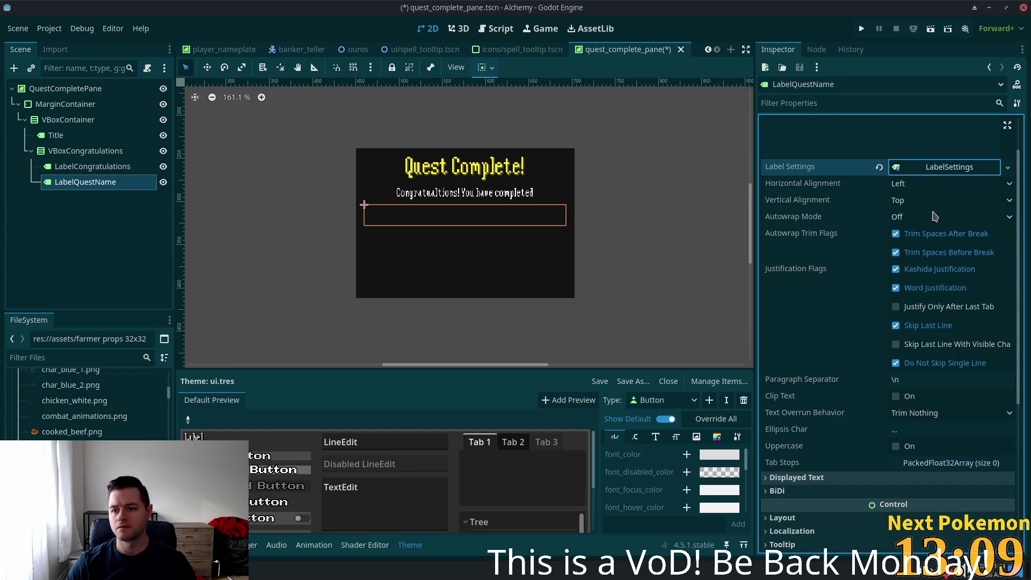
click(928, 168)
click(779, 217)
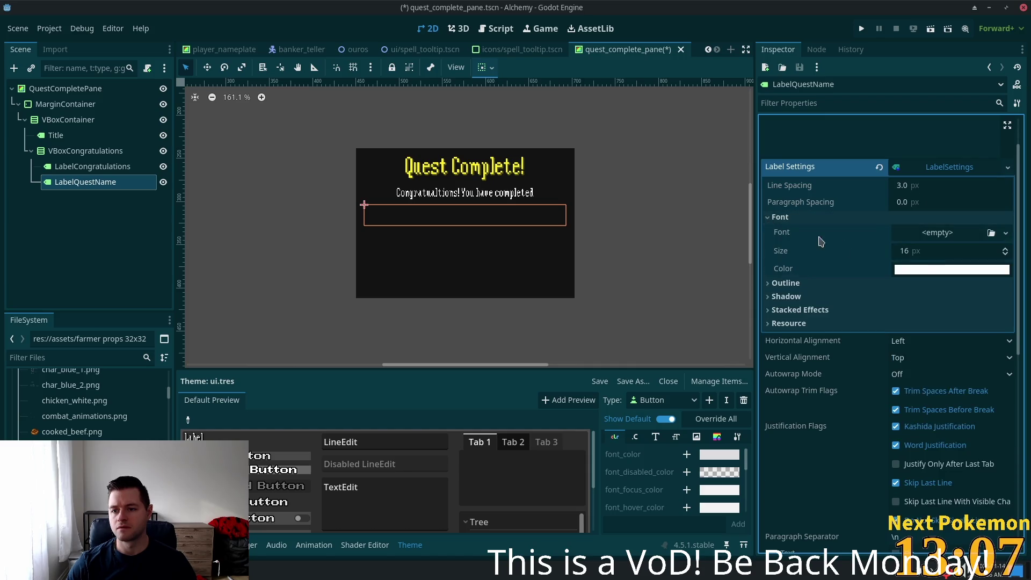
click(914, 269)
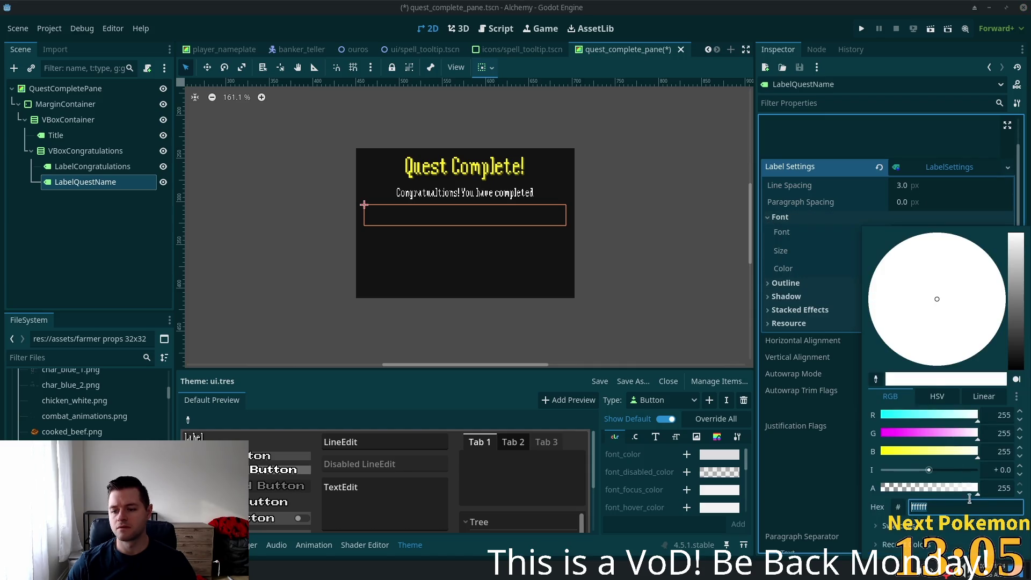
text(ffef22)
click(875, 142)
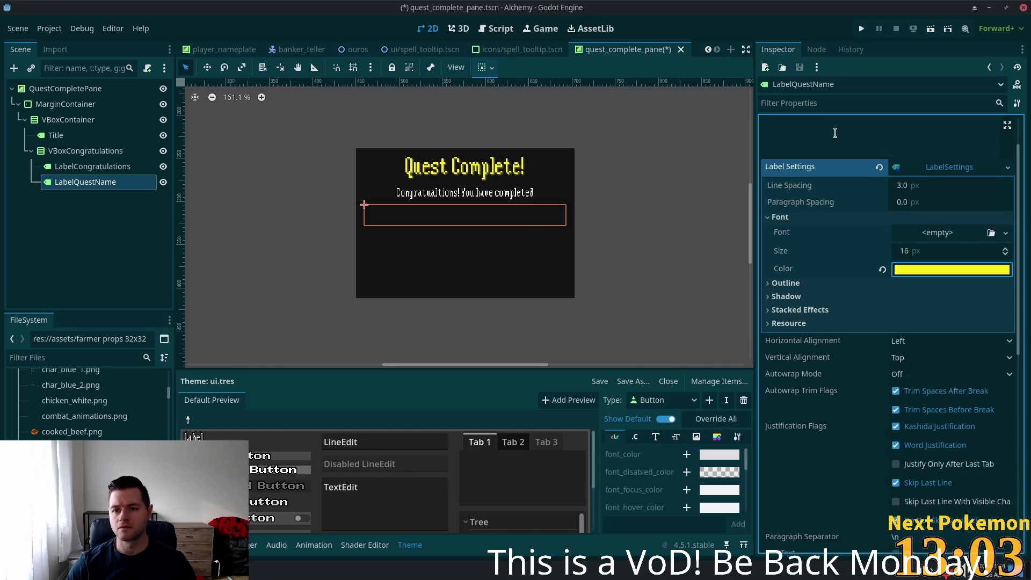
- Set LabelQuestName's text to 'Quest' and centre it horizontally
scroll(835, 135, up, 2)
click(836, 150)
text(Quest)
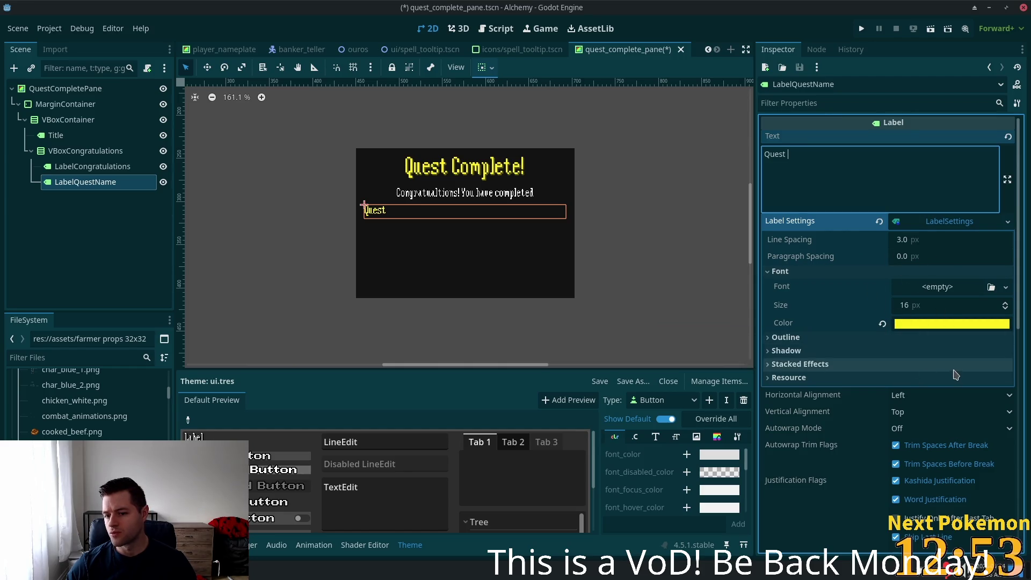
click(939, 417)
click(931, 403)
click(931, 403)
click(917, 422)
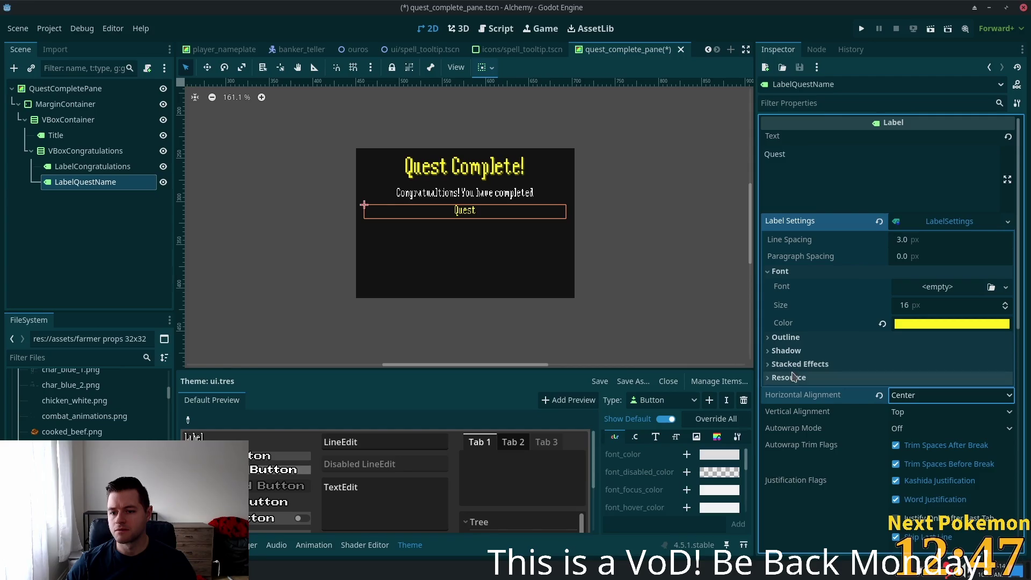
click(86, 151)
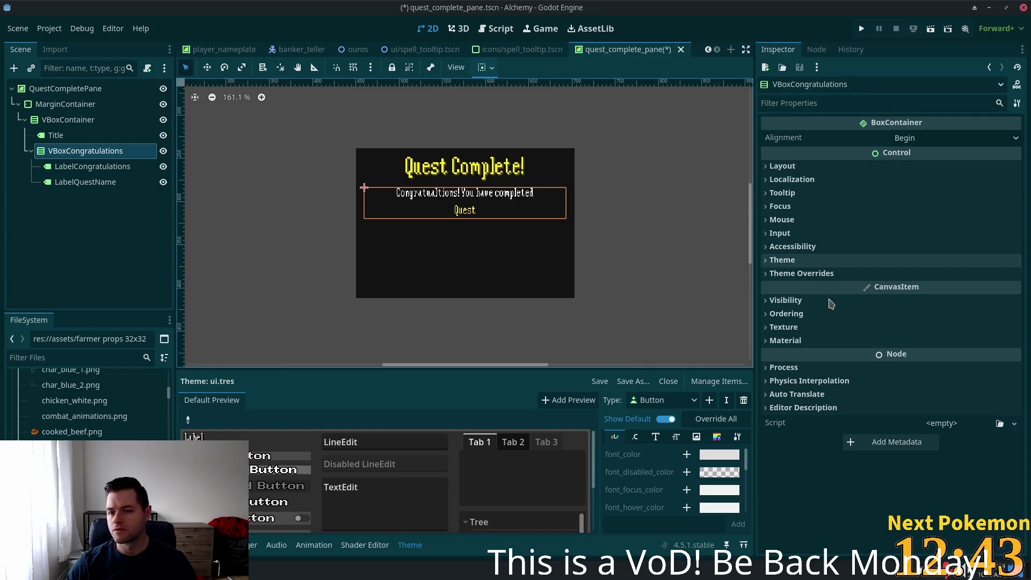
- Set VBoxCongratulations' Theme Overrides separation constant to 0
click(838, 274)
click(817, 286)
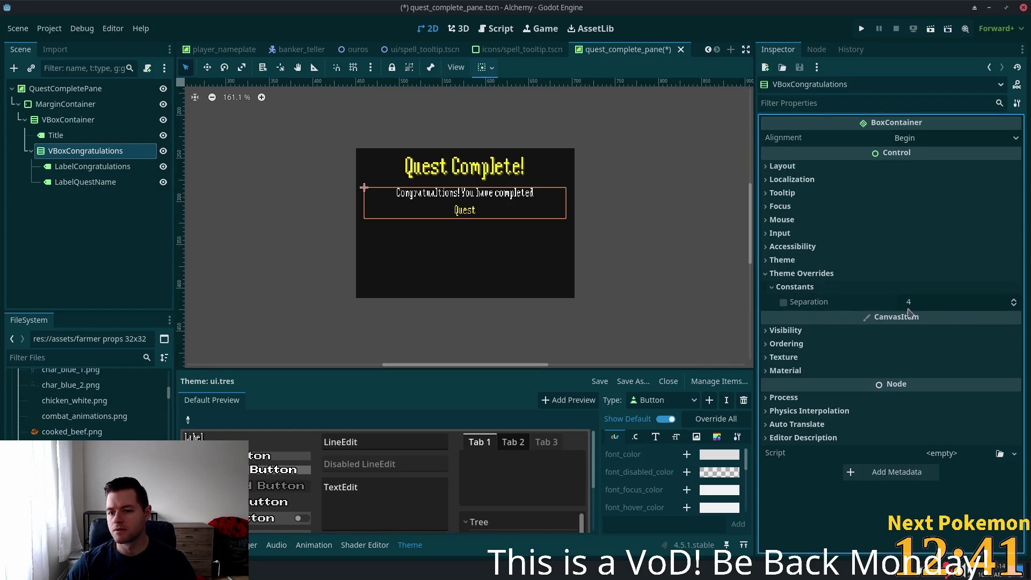
click(985, 300)
text(0)
key(Return)
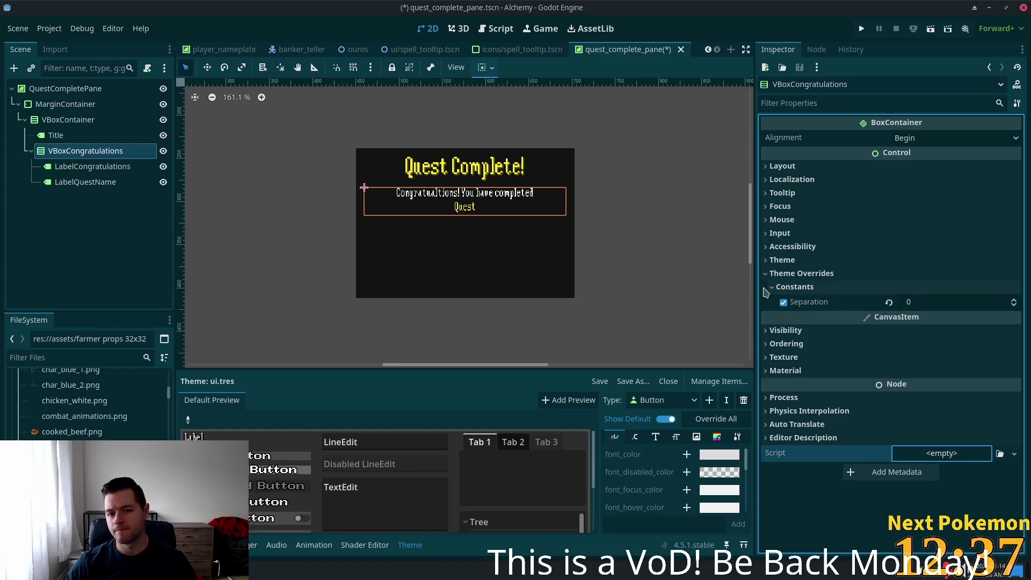
- Set LabelCongratulations' line spacing to 0, then view Chansey's details in the game popout
click(80, 167)
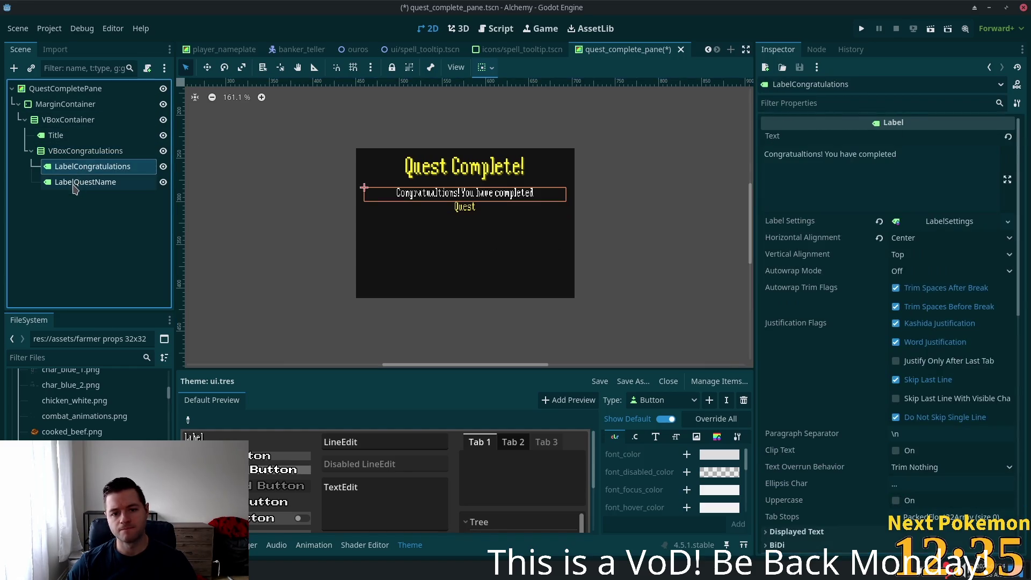
click(78, 182)
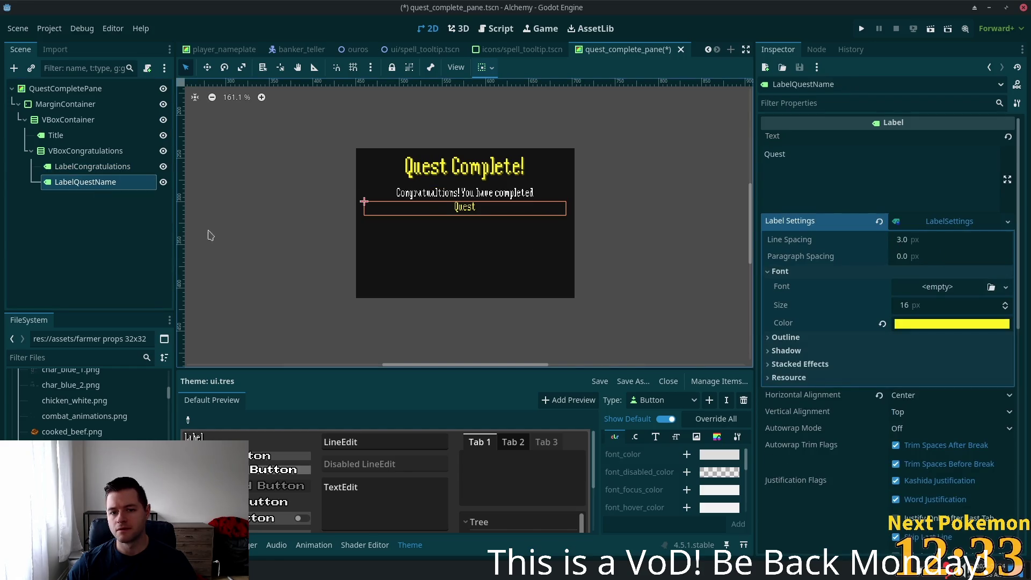
click(78, 169)
click(922, 226)
click(911, 239)
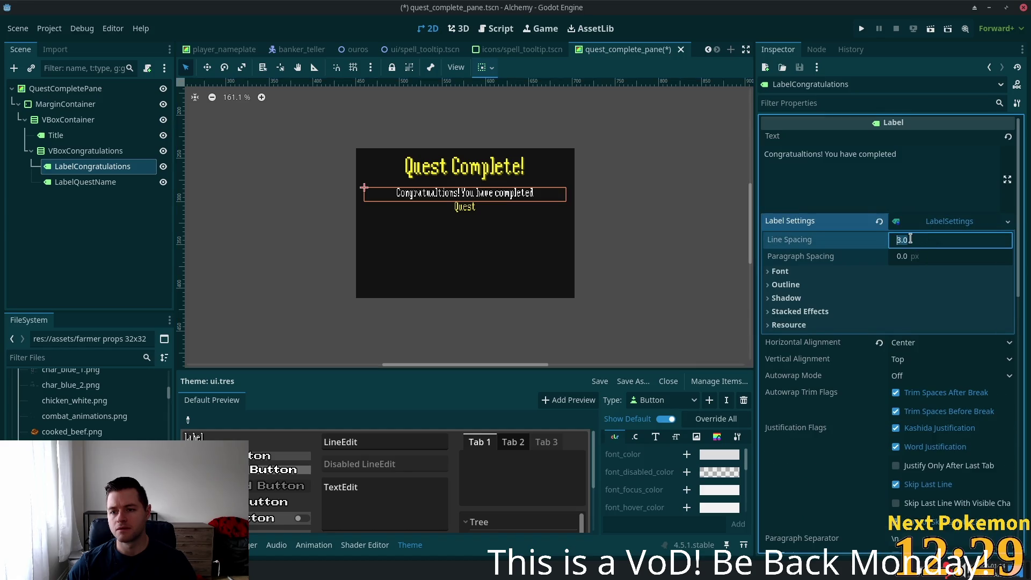
text(0)
key(Tab)
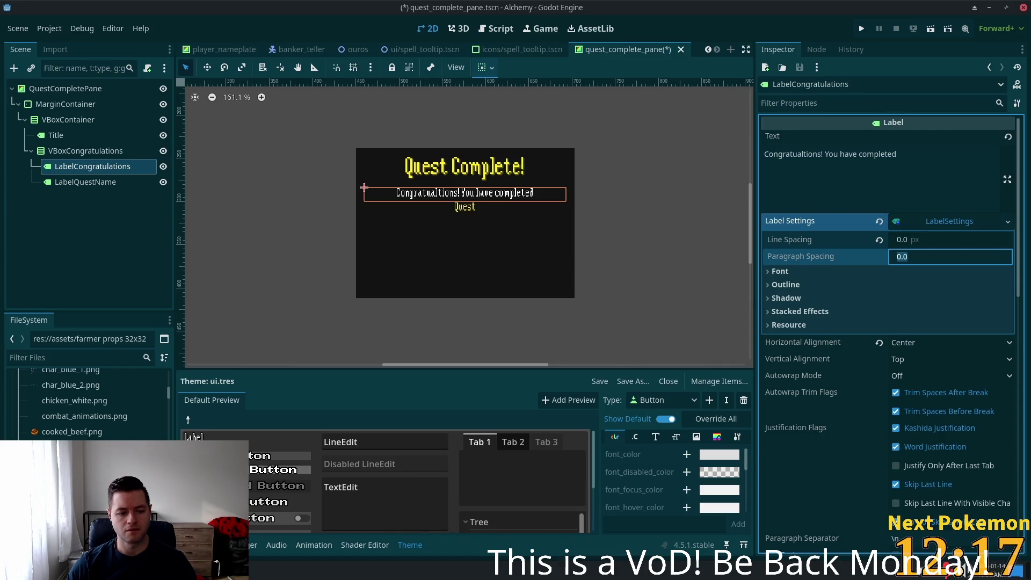
key(alt+Tab)
click(408, 301)
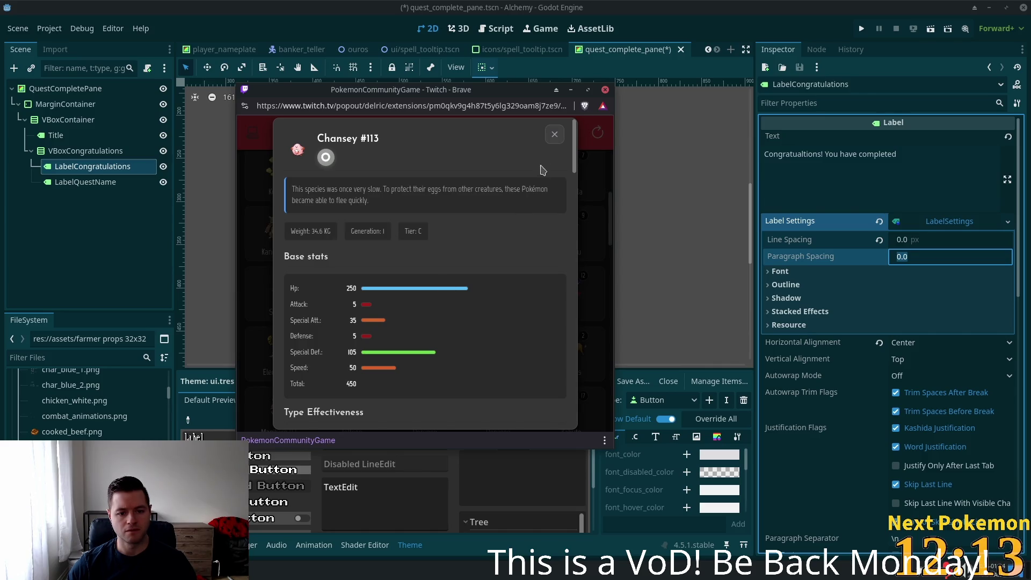
- Close the open Chansey cards and open the level-11 Chansey
click(556, 136)
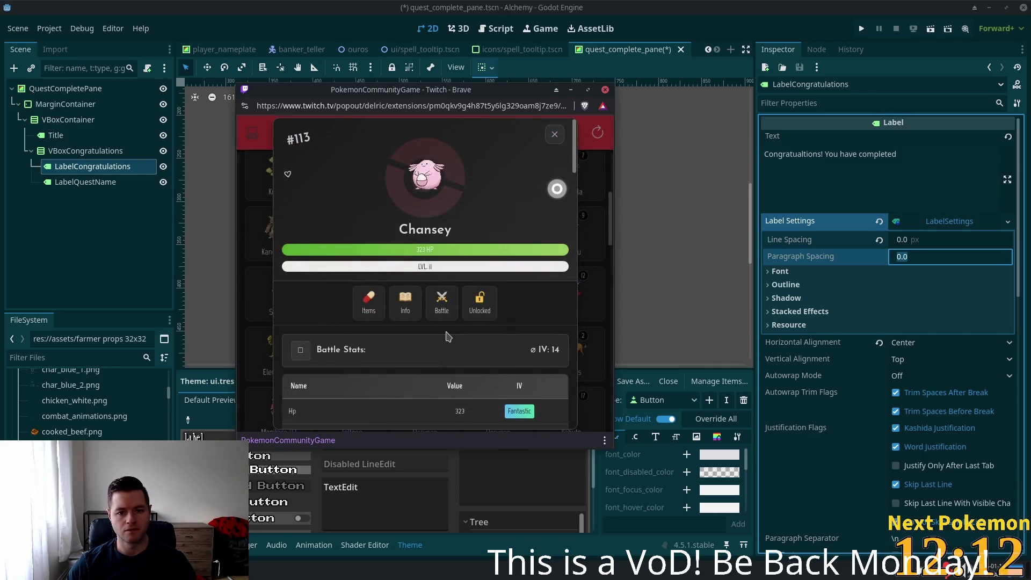
click(553, 136)
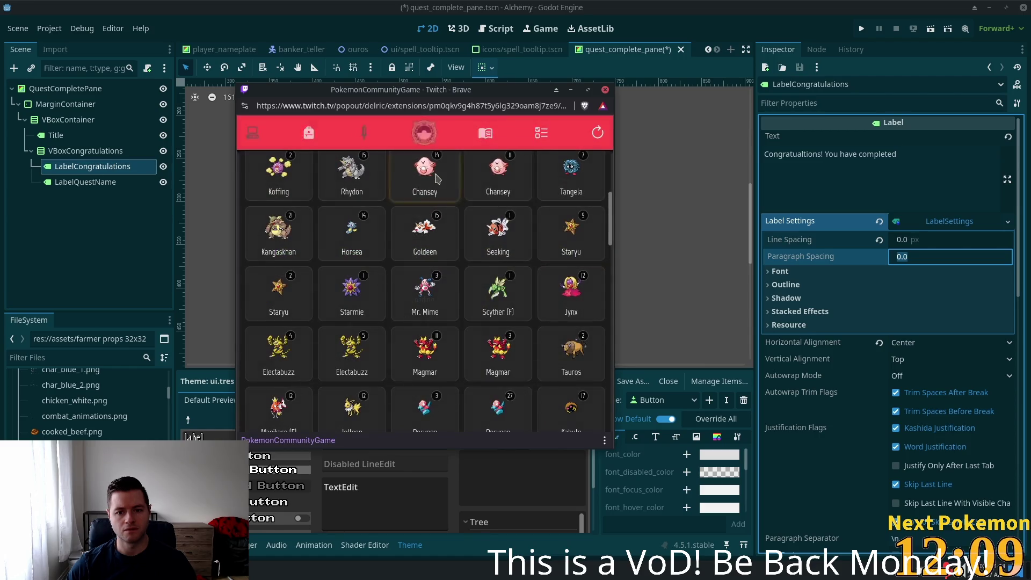
click(459, 237)
click(554, 135)
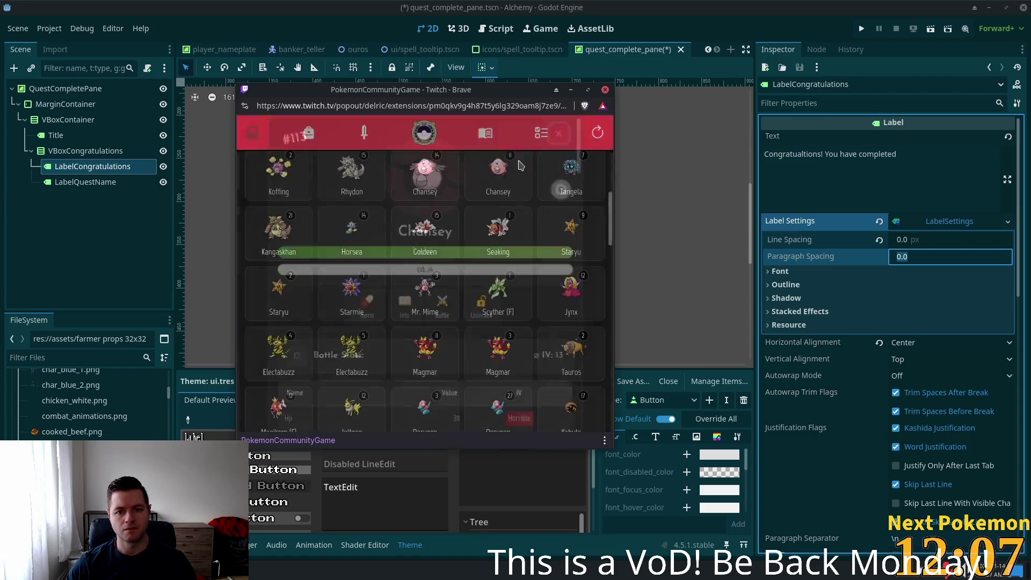
click(424, 236)
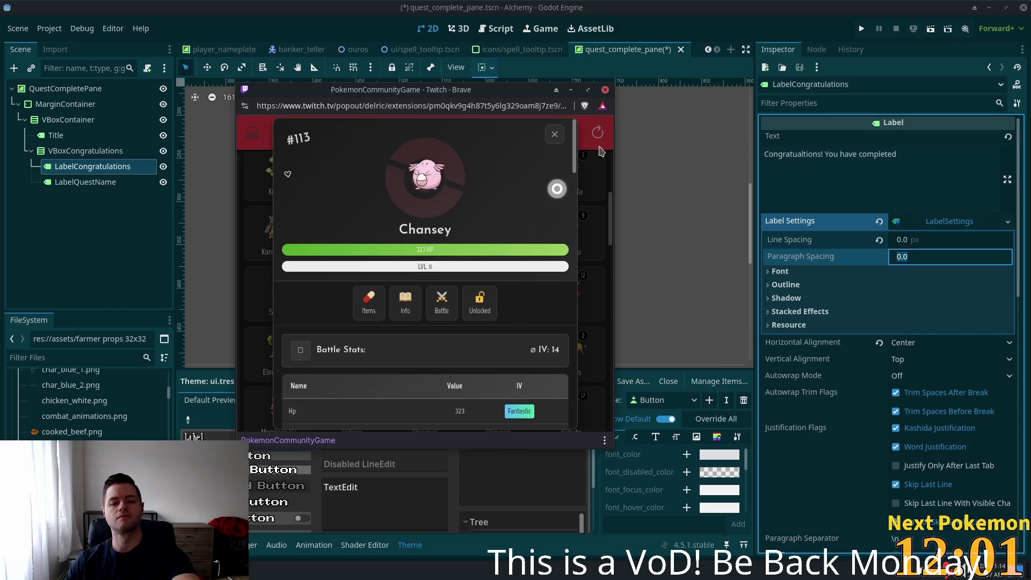
scroll(511, 269, down, 10)
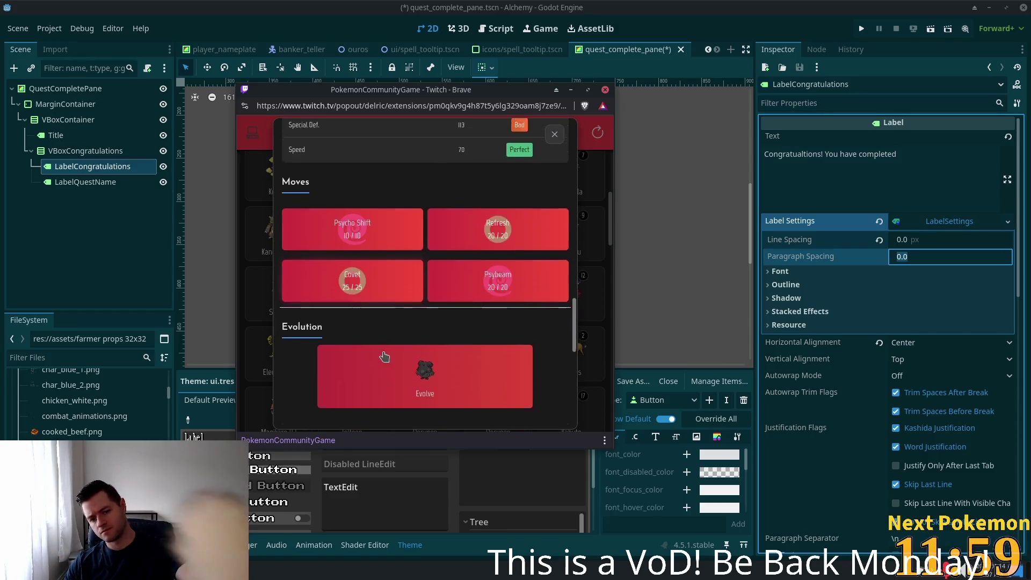
scroll(376, 364, down, 1)
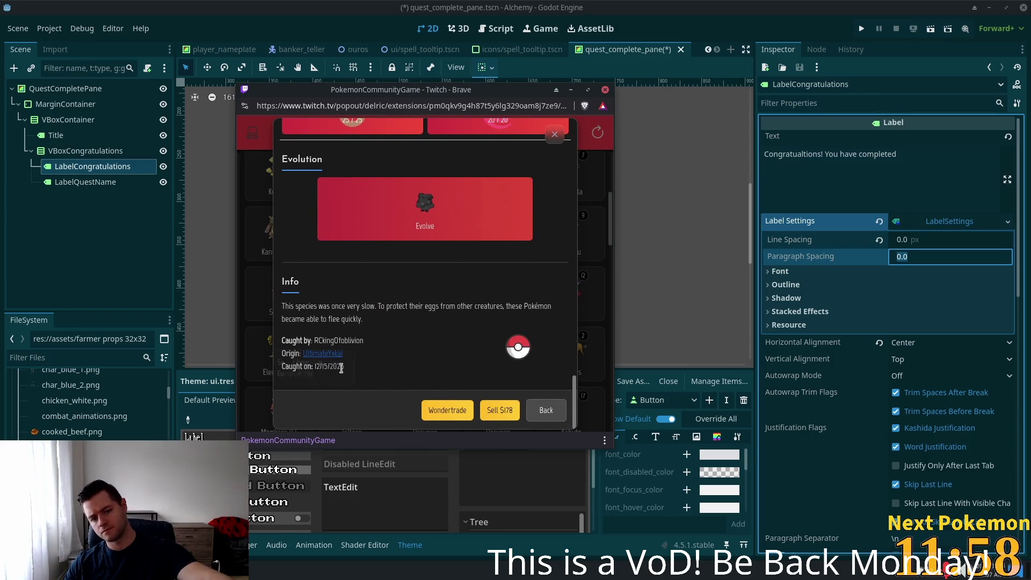
- Wondertrade the level-11 Chansey for a Sandile, then close the game popout
click(445, 413)
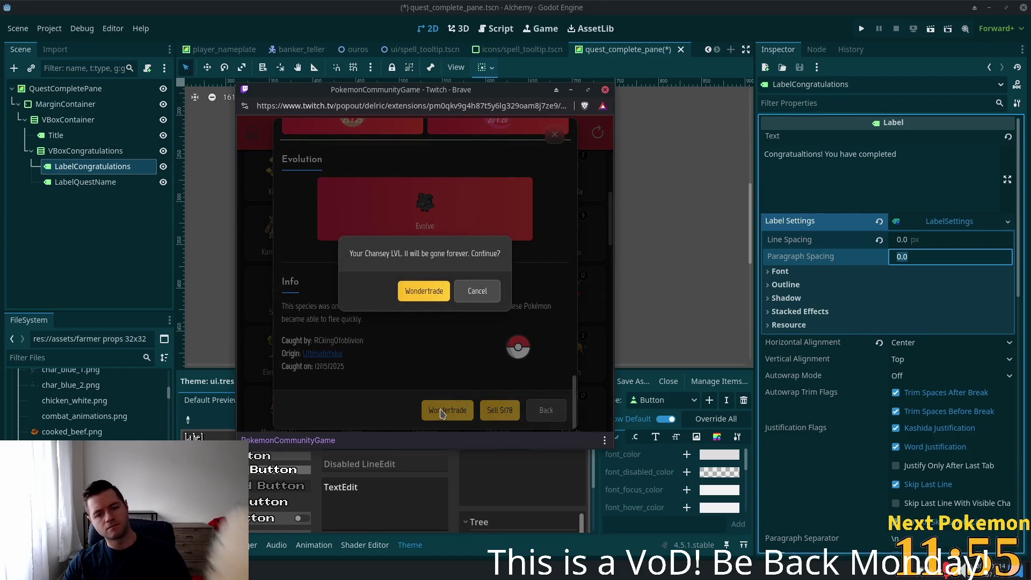
click(422, 282)
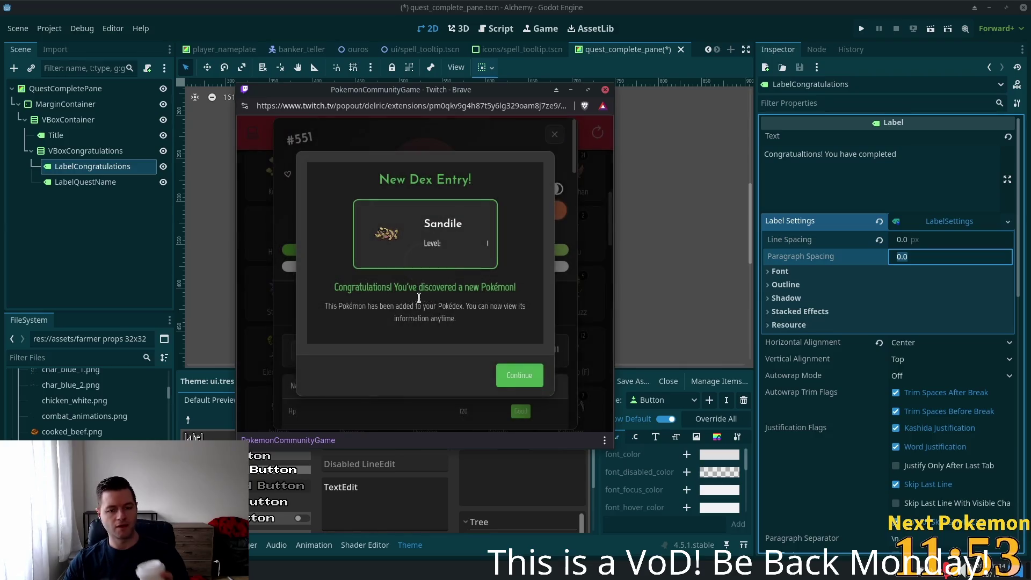
click(538, 378)
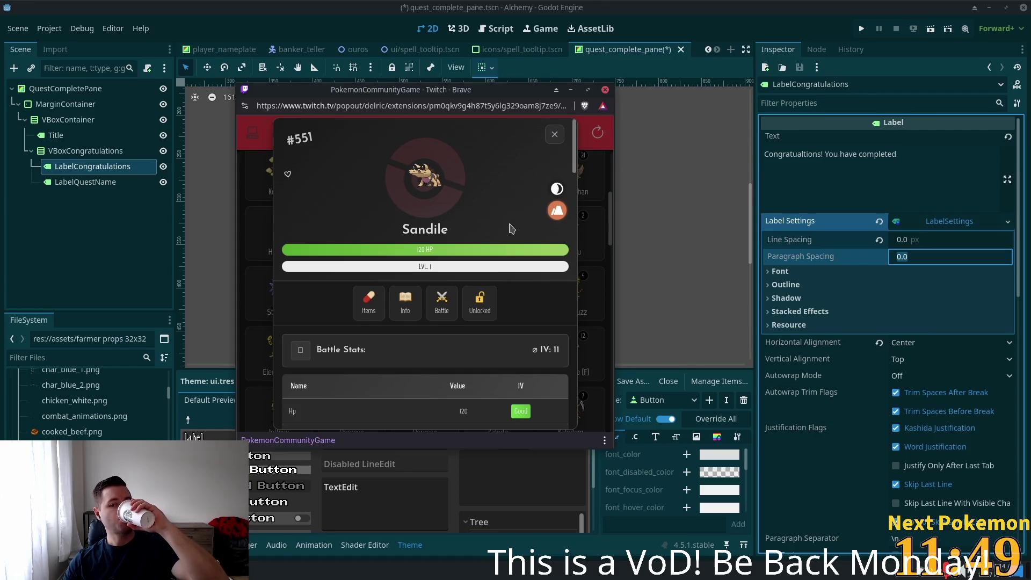
click(553, 138)
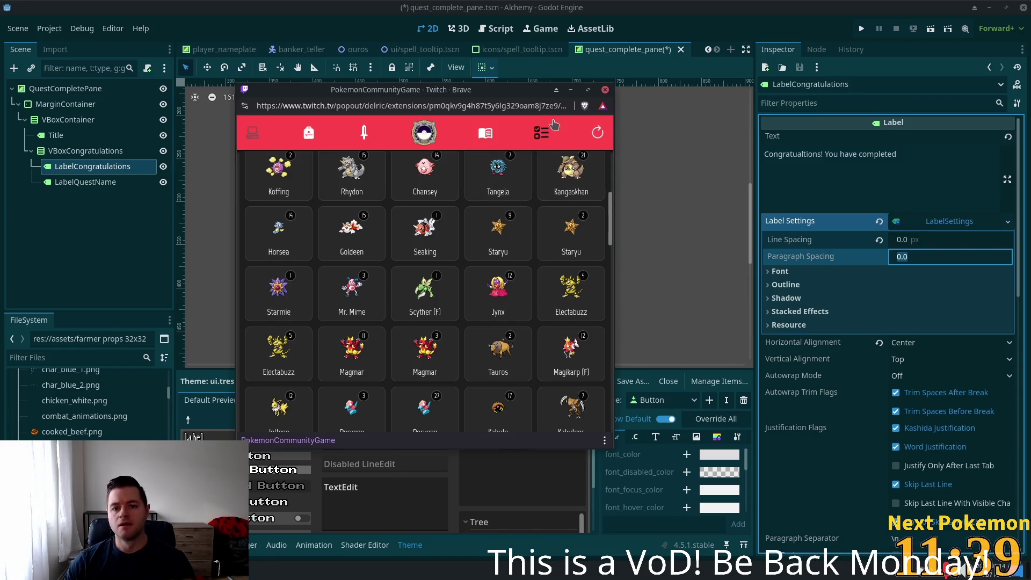
click(662, 60)
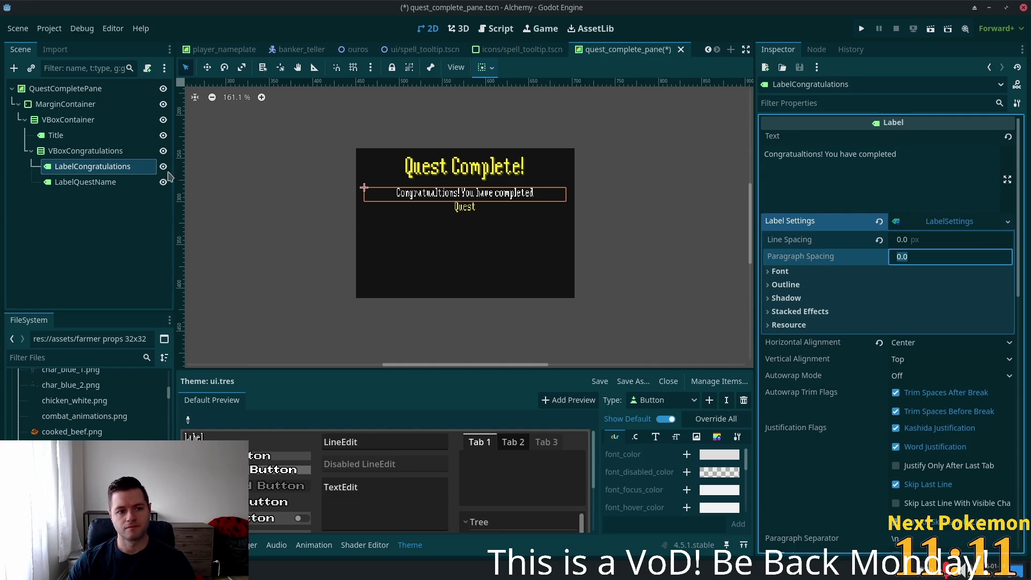
- Select the QuestCompletePane root and bring up Create New Node with Ctrl+A
click(50, 91)
key(ctrl+a)
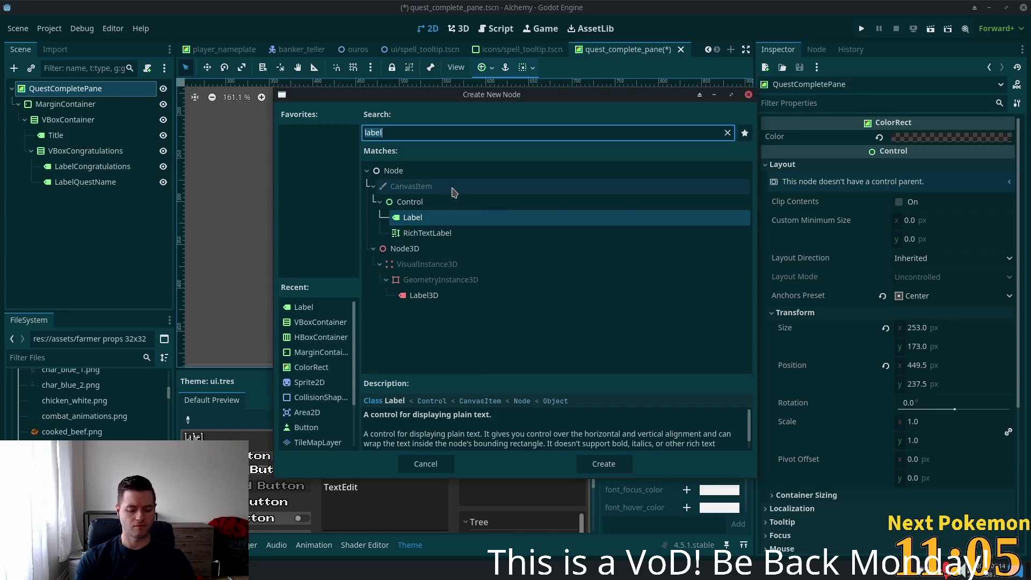
- Add a TileMapLayer node and make it QuestCompletePane's first child
key(End)
text(tilemap)
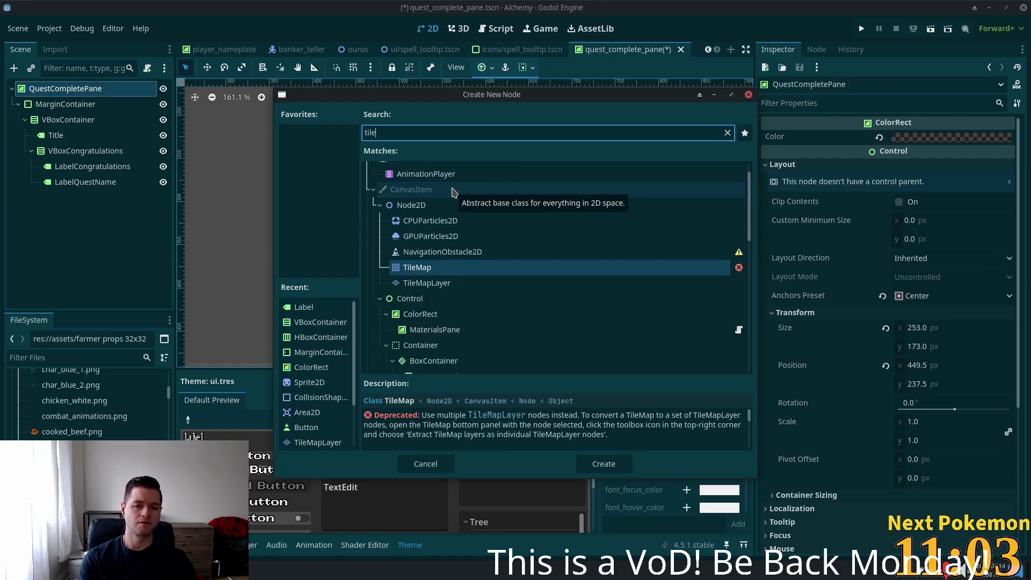
double_click(429, 296)
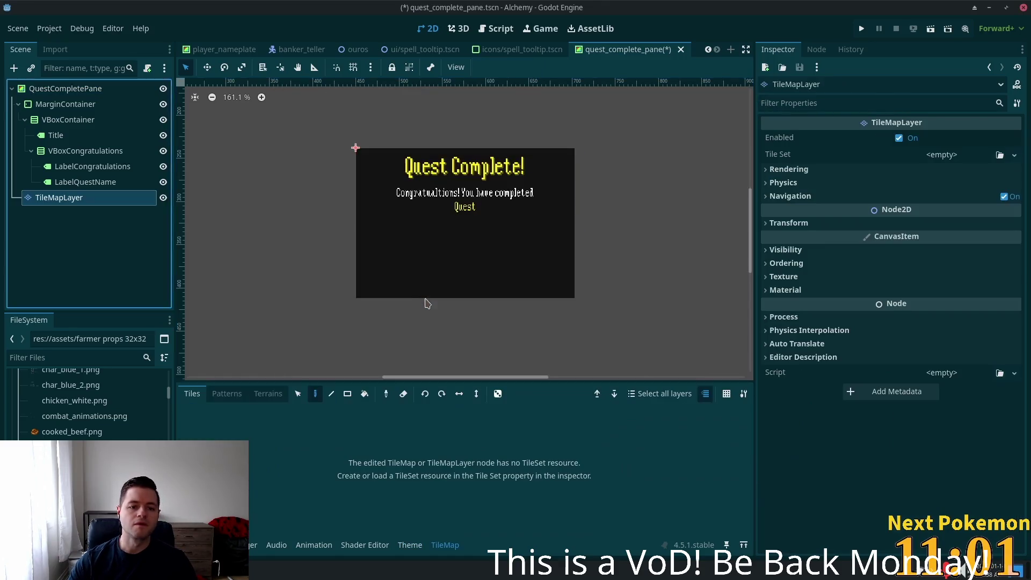
drag(42, 203, 37, 96)
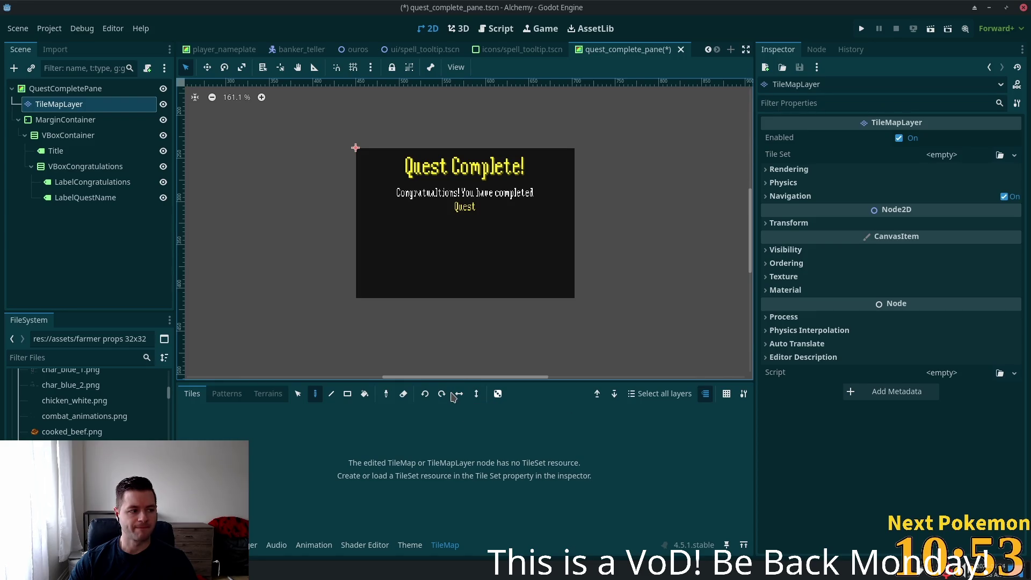
- Load ui.tres as the TileMapLayer's tile set and pick a corner tile from its atlas
click(938, 156)
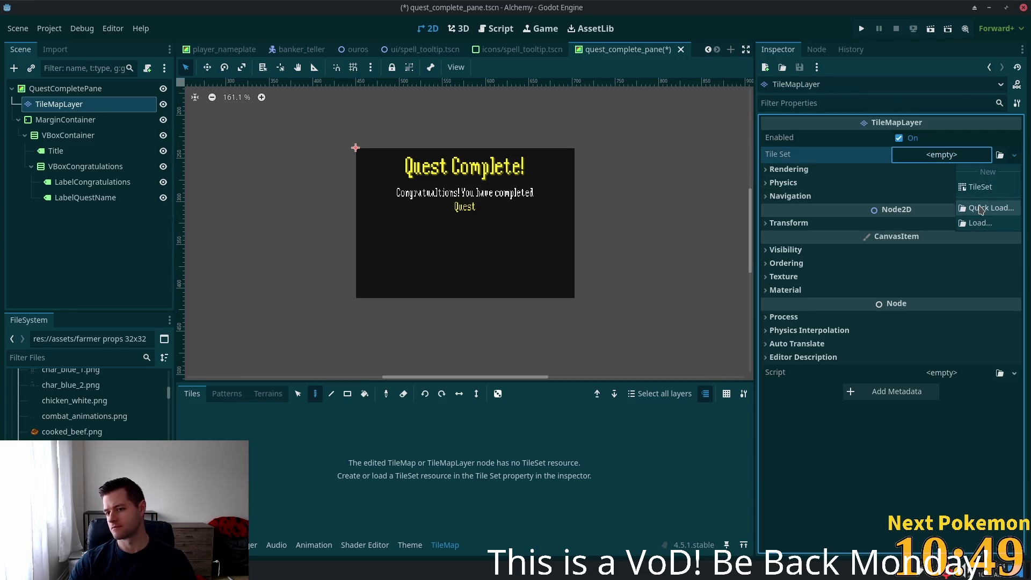
click(988, 208)
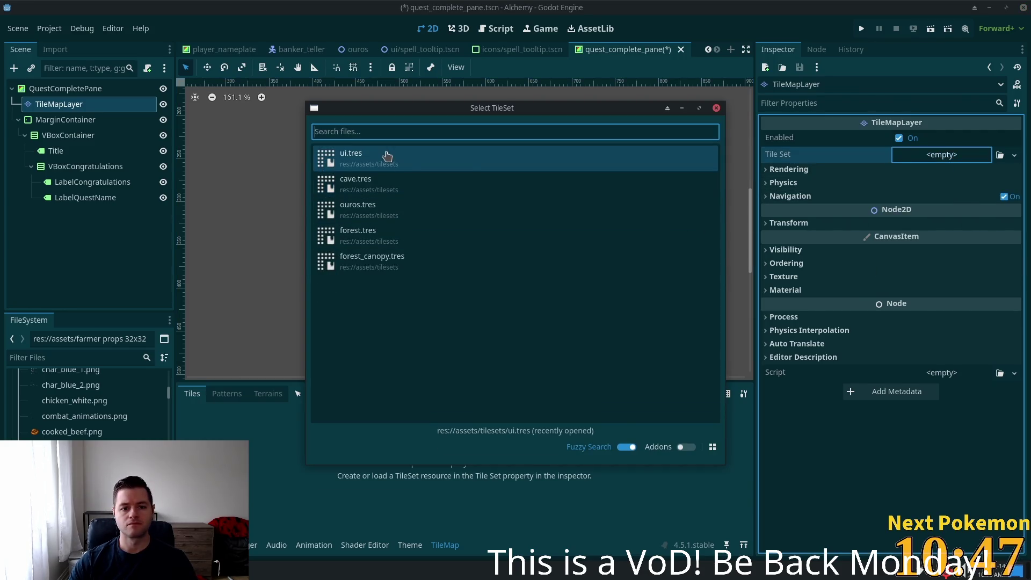
click(380, 156)
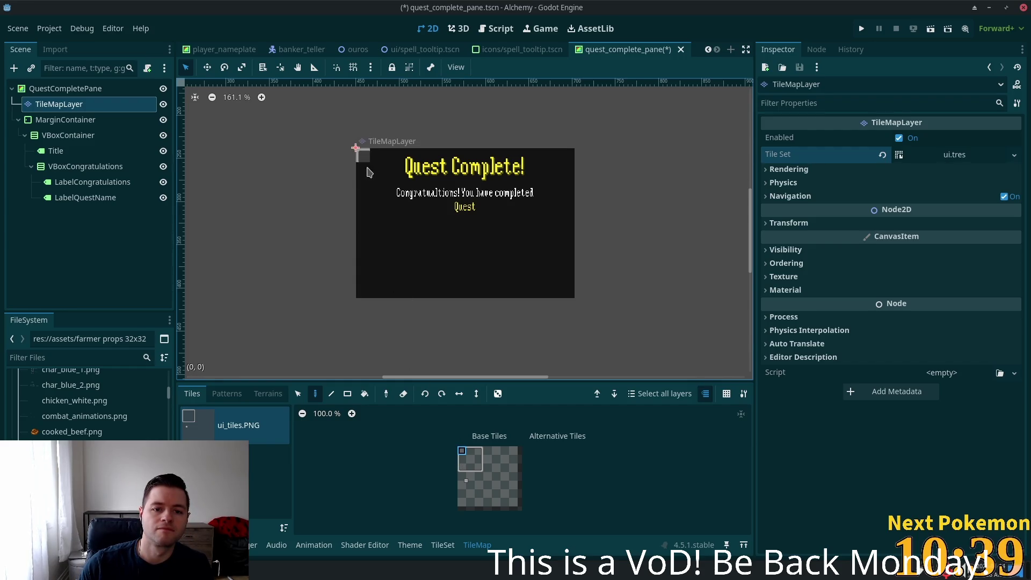
click(480, 469)
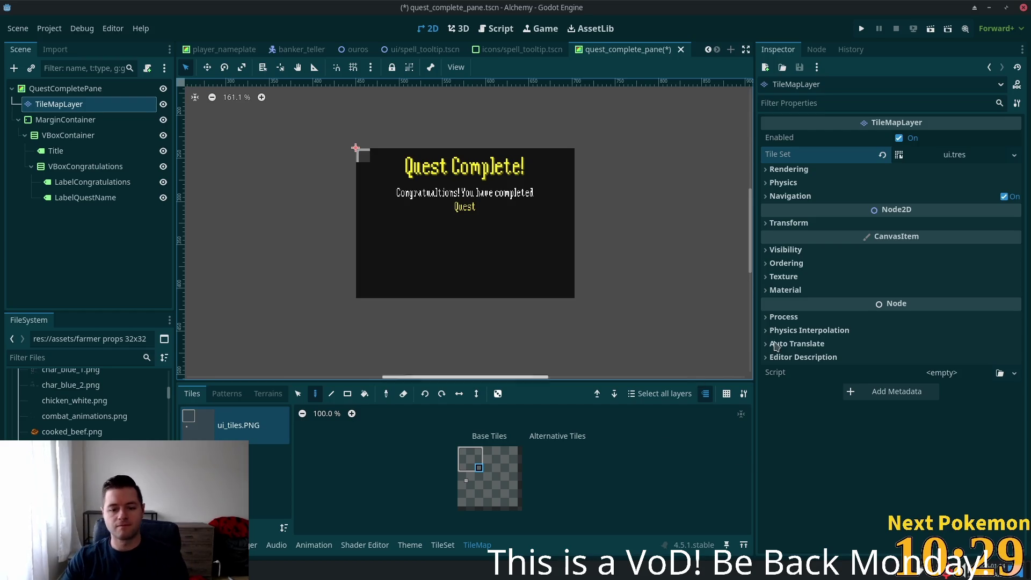
- Paint the frame's top-right corner tile and choose further corner tiles from the atlas
click(480, 454)
click(569, 155)
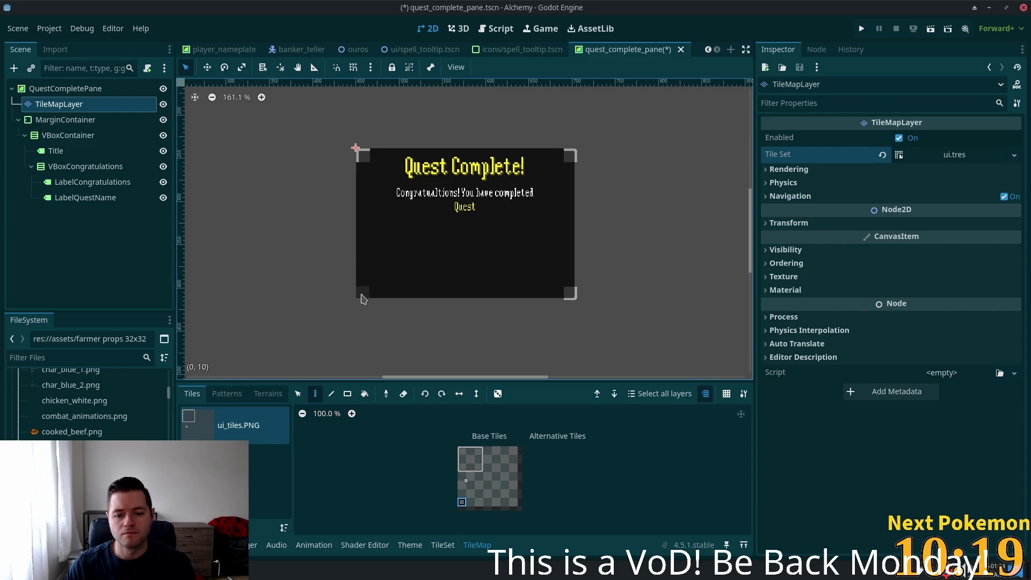
click(463, 467)
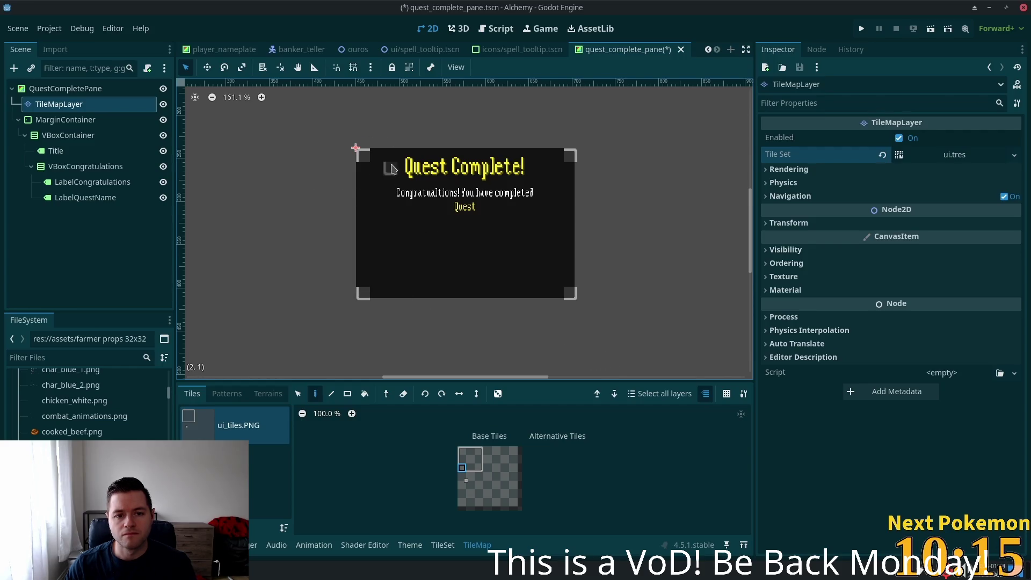
scroll(343, 147, up, 5)
scroll(343, 146, up, 4)
scroll(342, 146, up, 1)
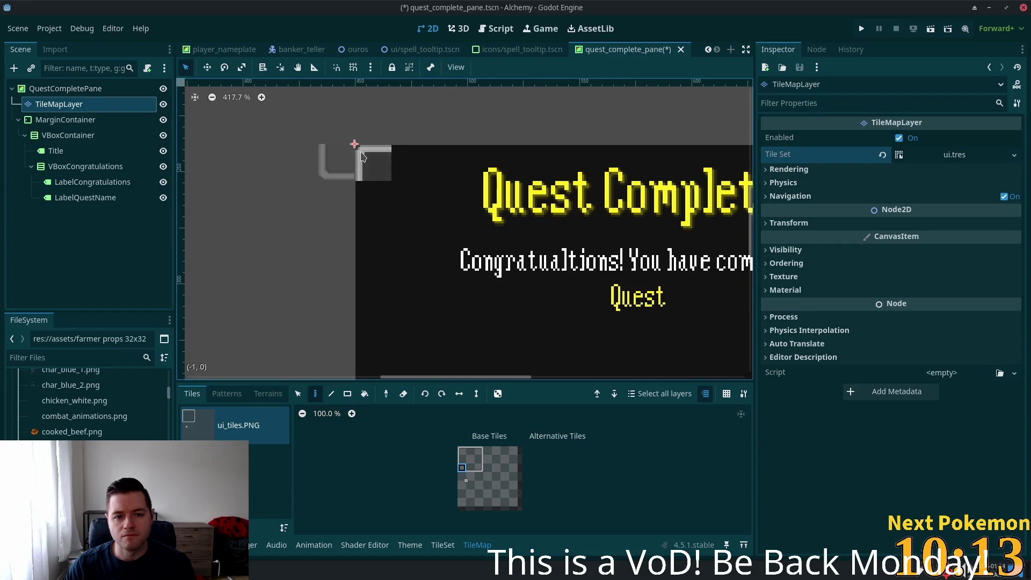
scroll(354, 151, down, 8)
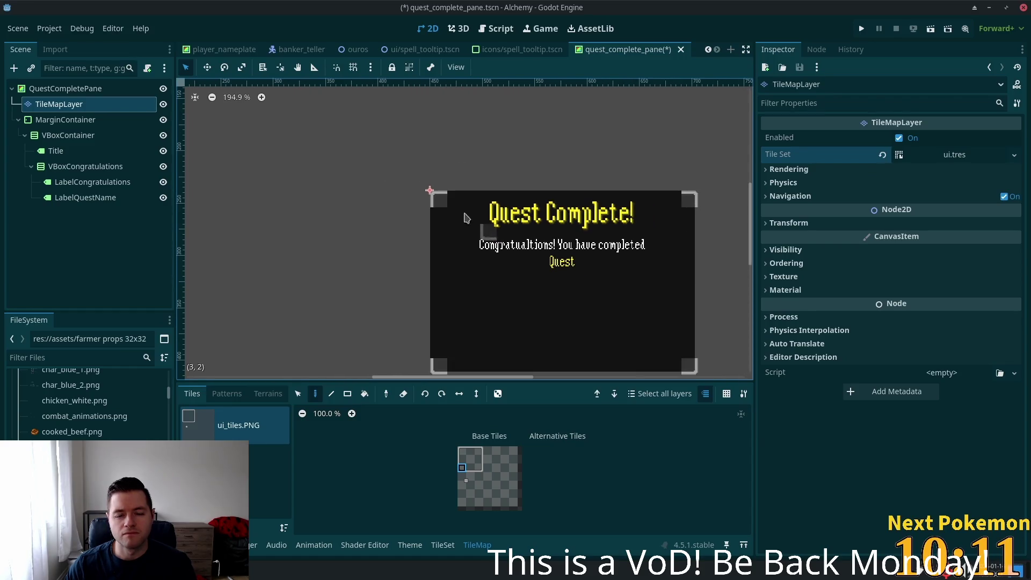
scroll(601, 265, down, 2)
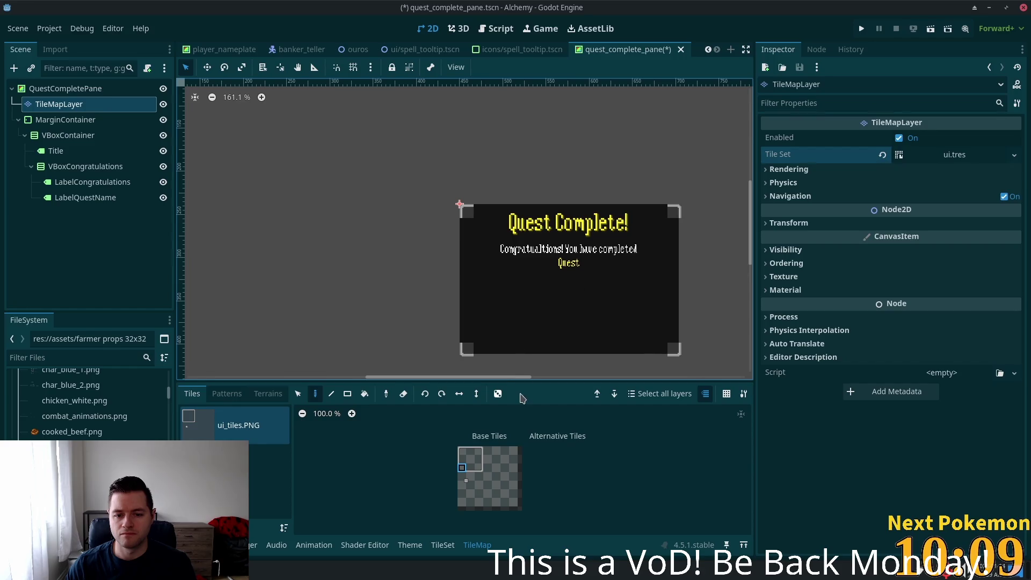
click(462, 466)
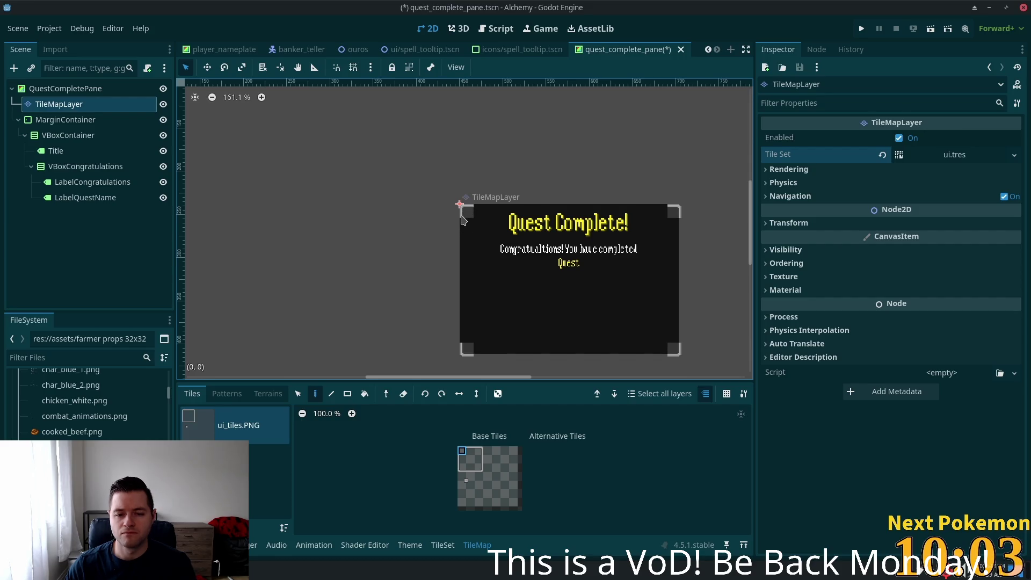
- Paint the panel's bottom border row and its right and left edges
click(469, 471)
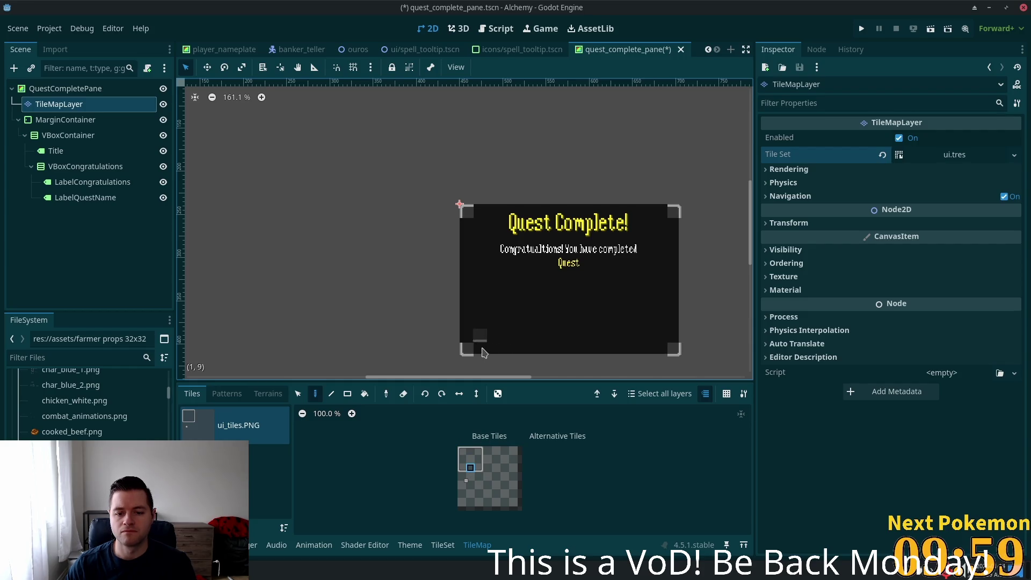
drag(482, 353, 669, 352)
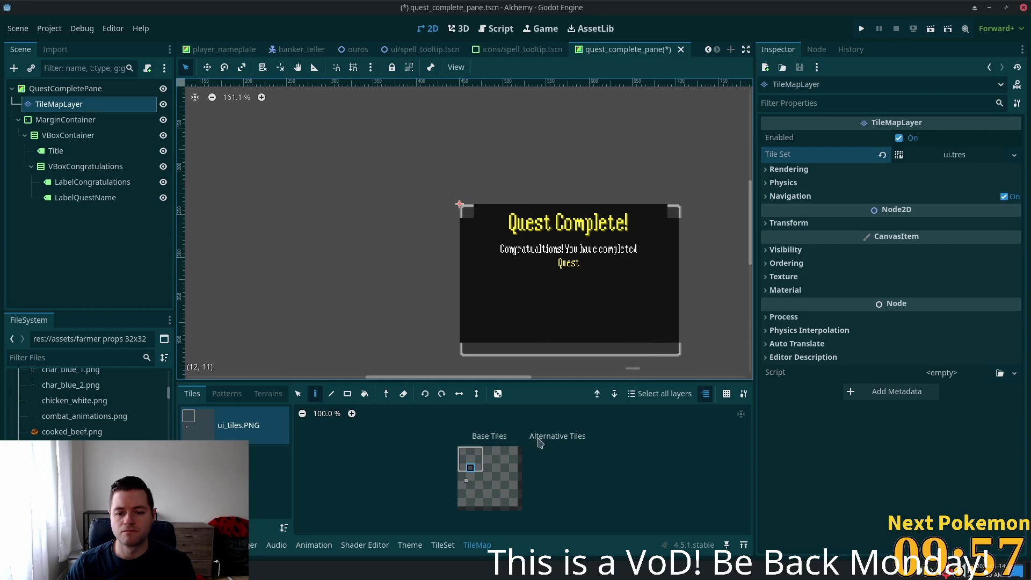
click(479, 460)
drag(675, 221, 676, 329)
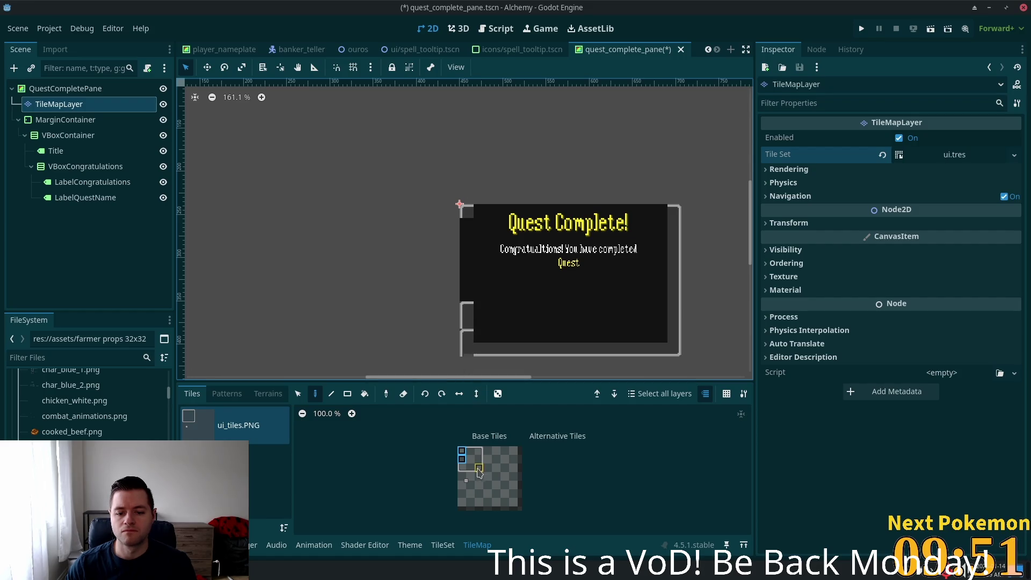
click(461, 459)
drag(467, 344, 465, 240)
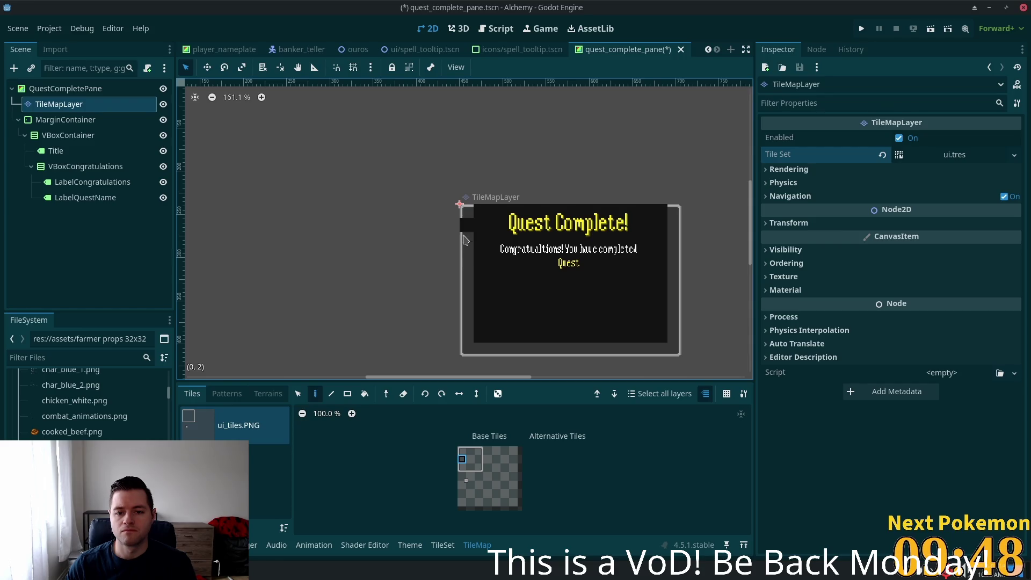
- Fill the panel interior with a 13x10 rectangle of grey tiles
click(470, 458)
key(r)
drag(474, 218, 664, 341)
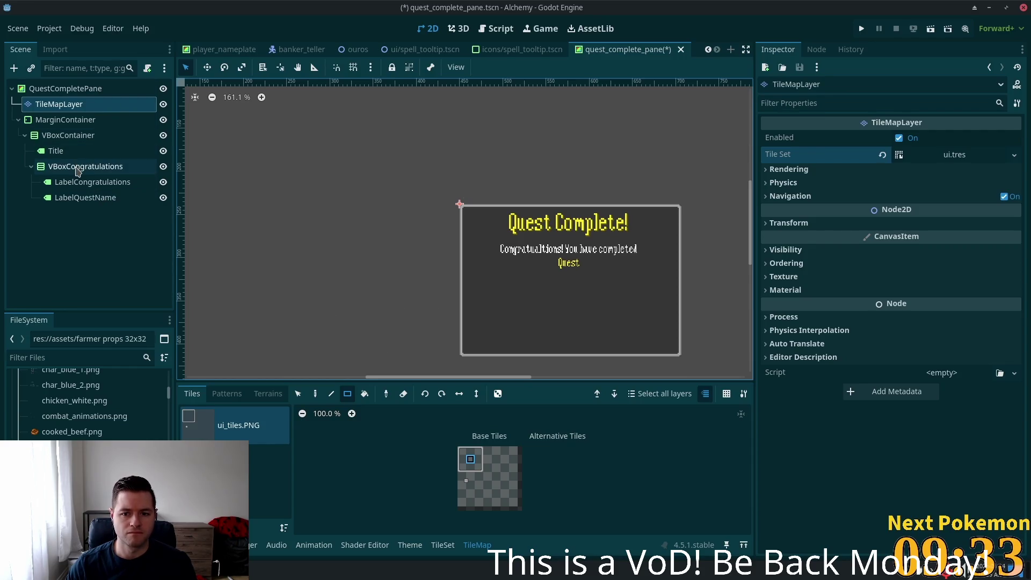
- Change the Title label's text from 'Quest Complete!' to 'Quest Completed!'
click(108, 182)
click(62, 151)
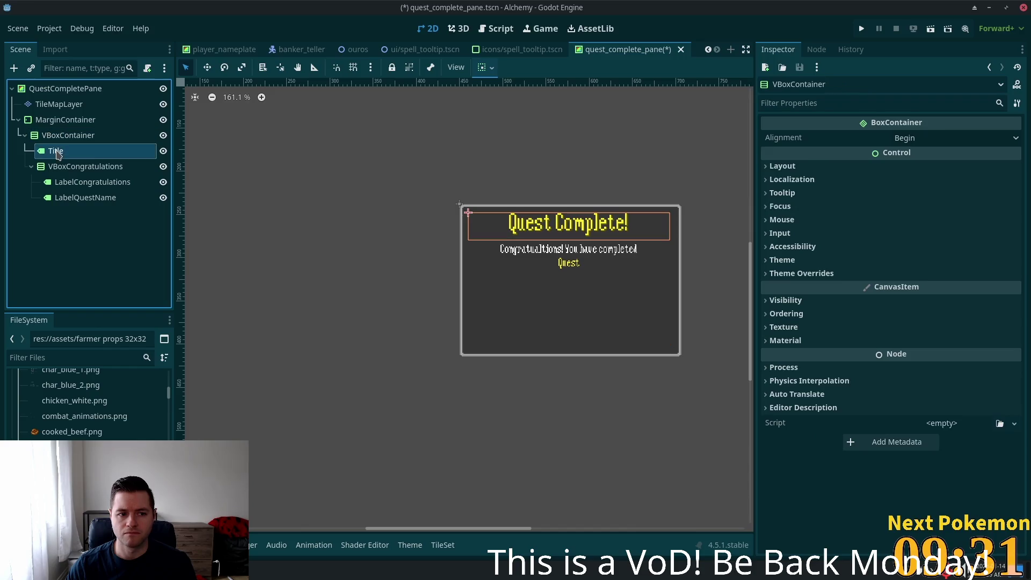
click(854, 162)
text(d!)
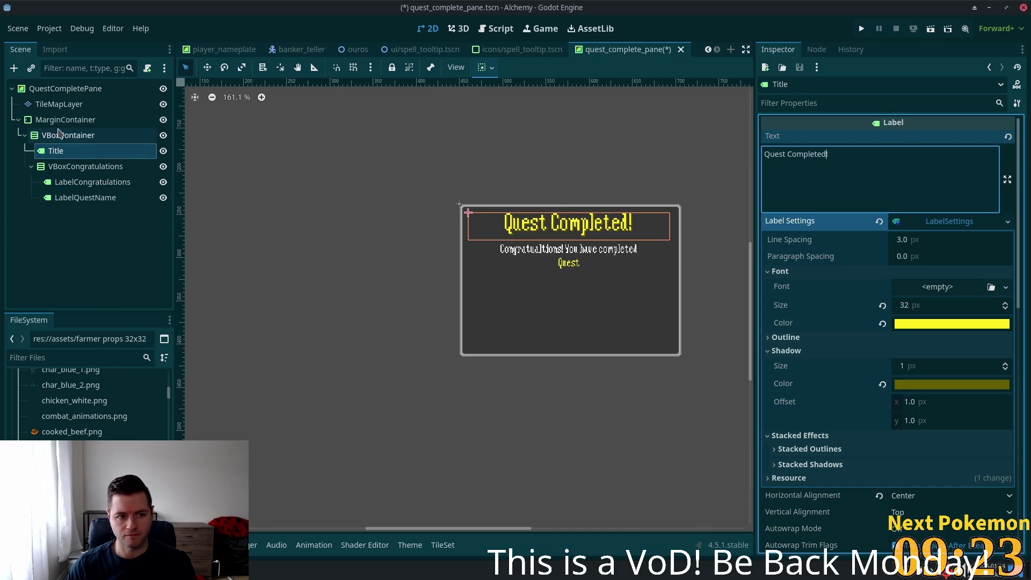
click(54, 104)
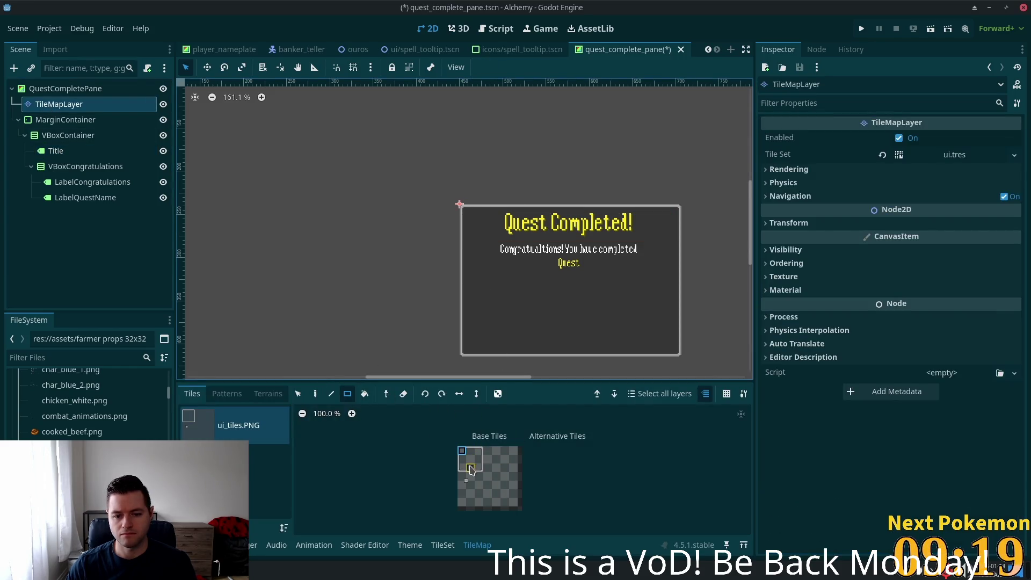
- Paint the inner box's top border row and its bottom-right corner tile
click(316, 394)
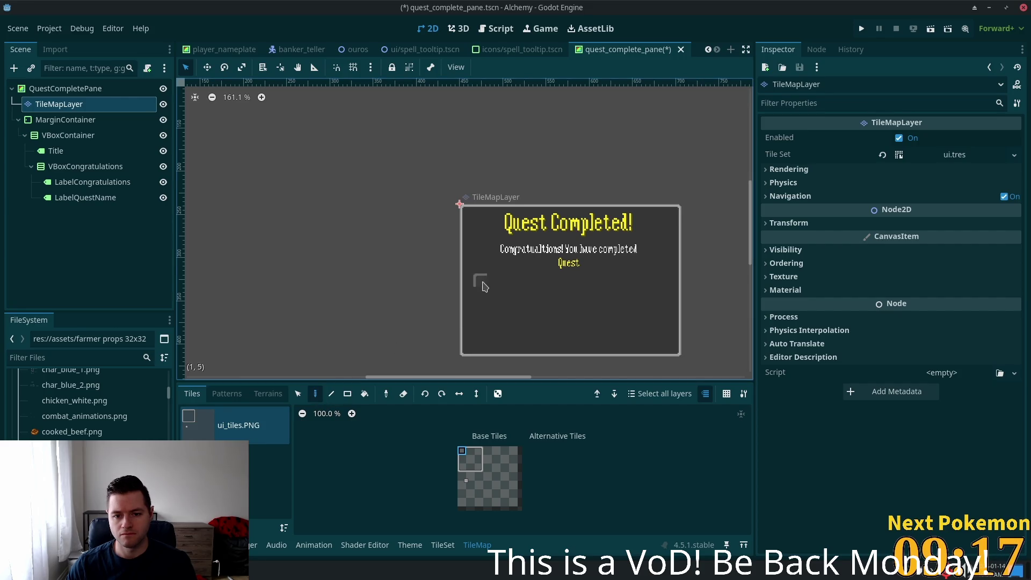
click(470, 453)
drag(505, 283, 656, 284)
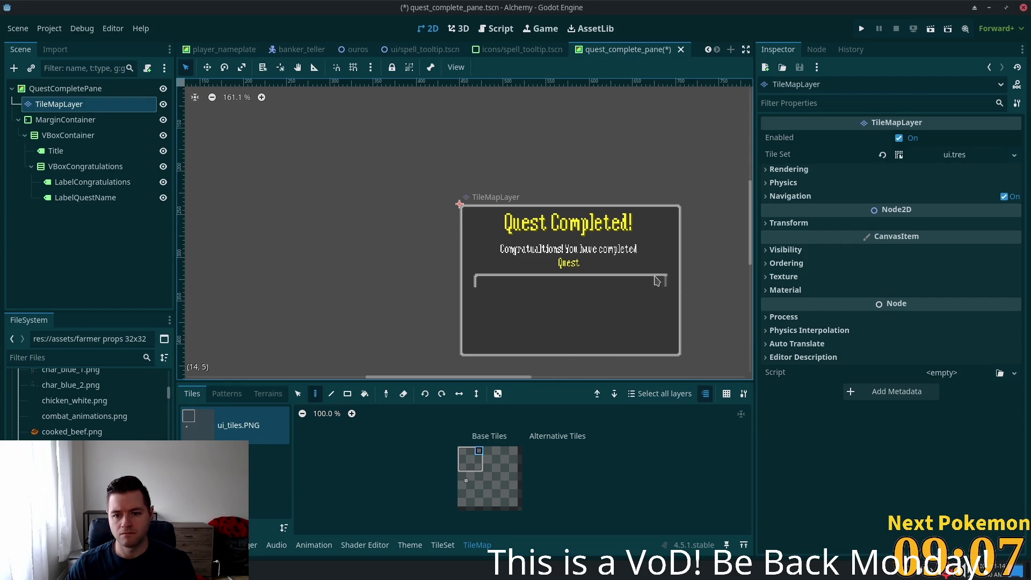
click(480, 469)
click(661, 337)
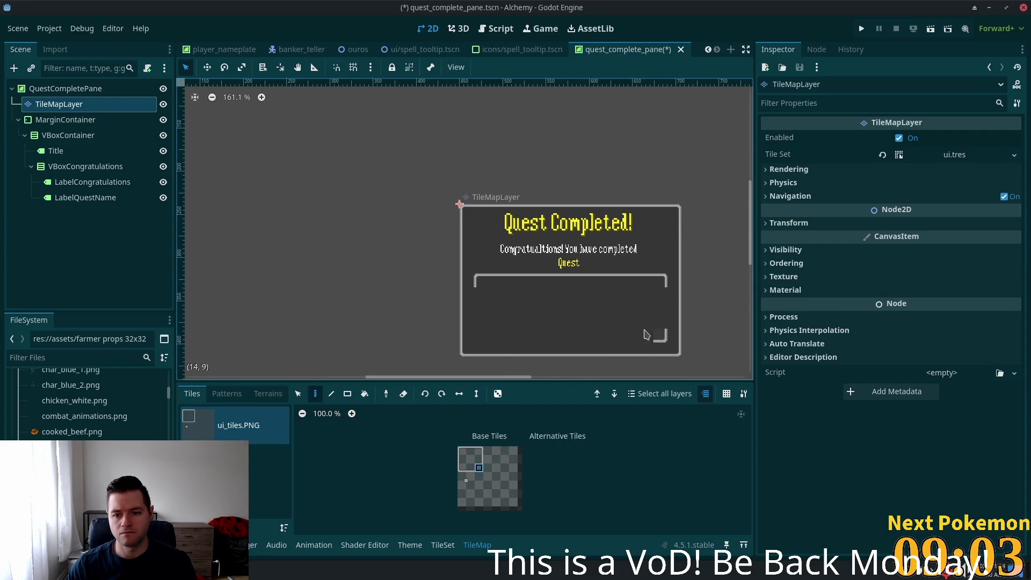
- Paint the inner box's right edge and bottom border, and pick the left-edge tile
click(479, 460)
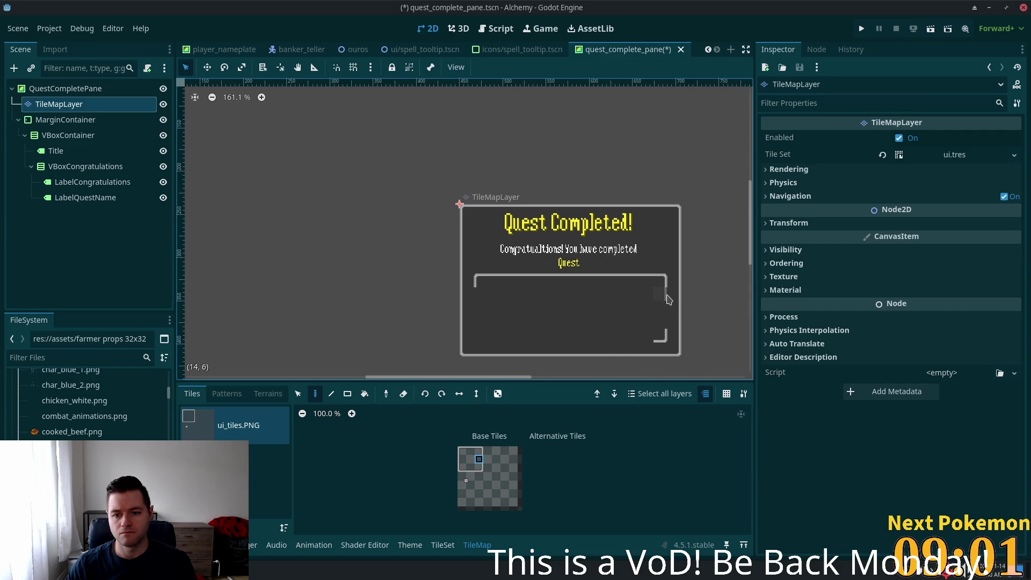
click(666, 308)
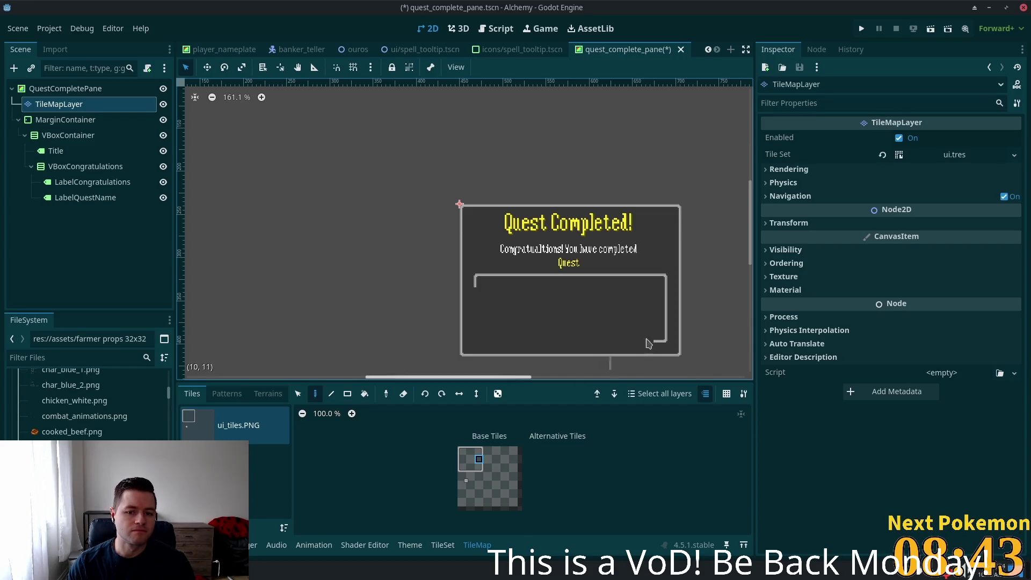
click(471, 468)
drag(651, 341, 487, 342)
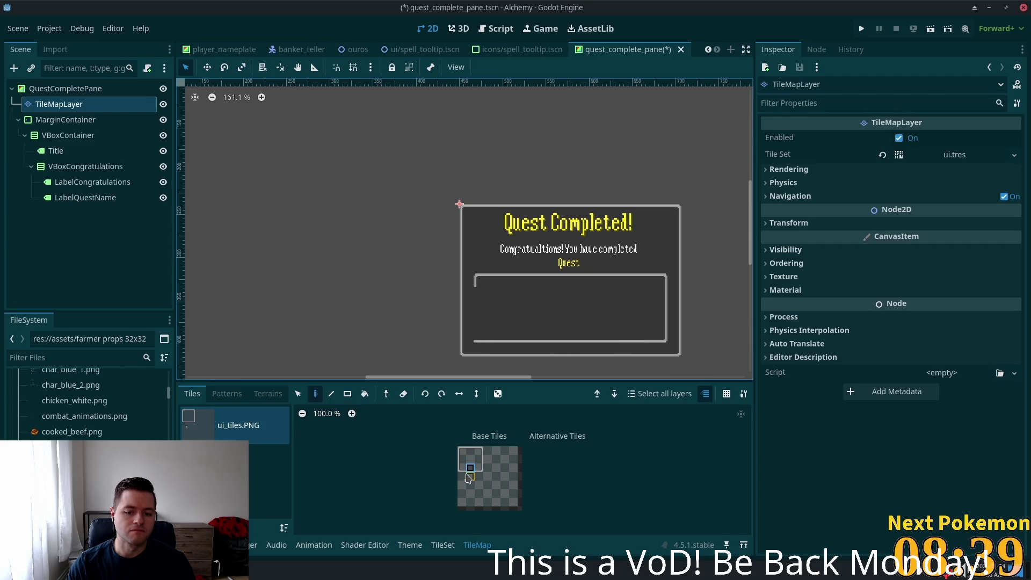
click(463, 461)
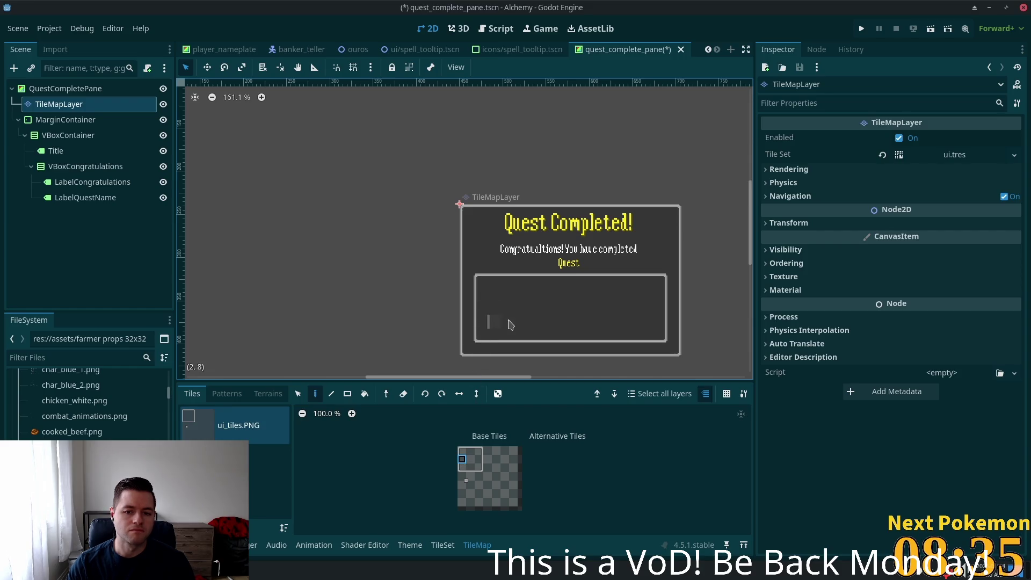
scroll(657, 309, down, 3)
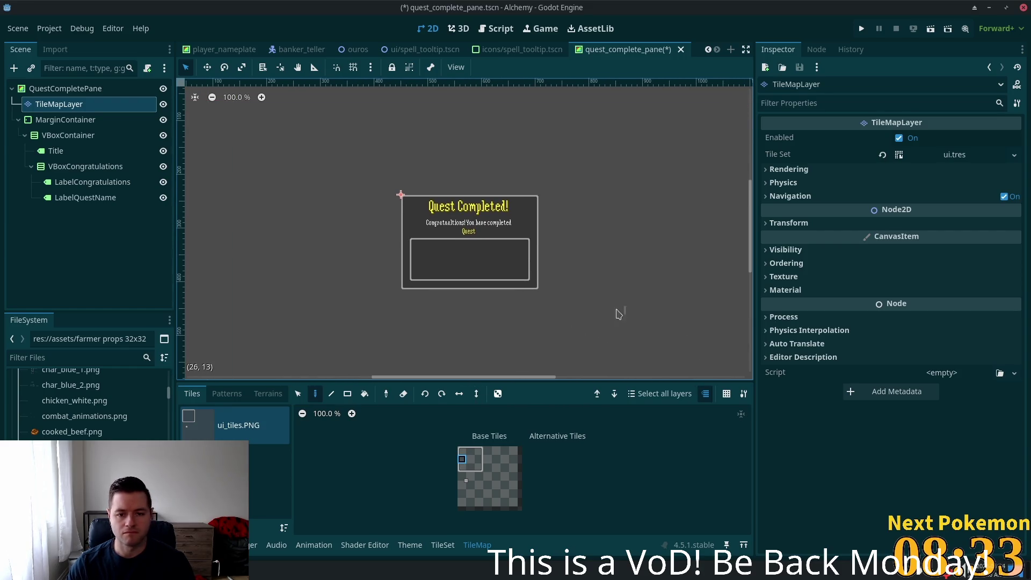
scroll(475, 268, up, 5)
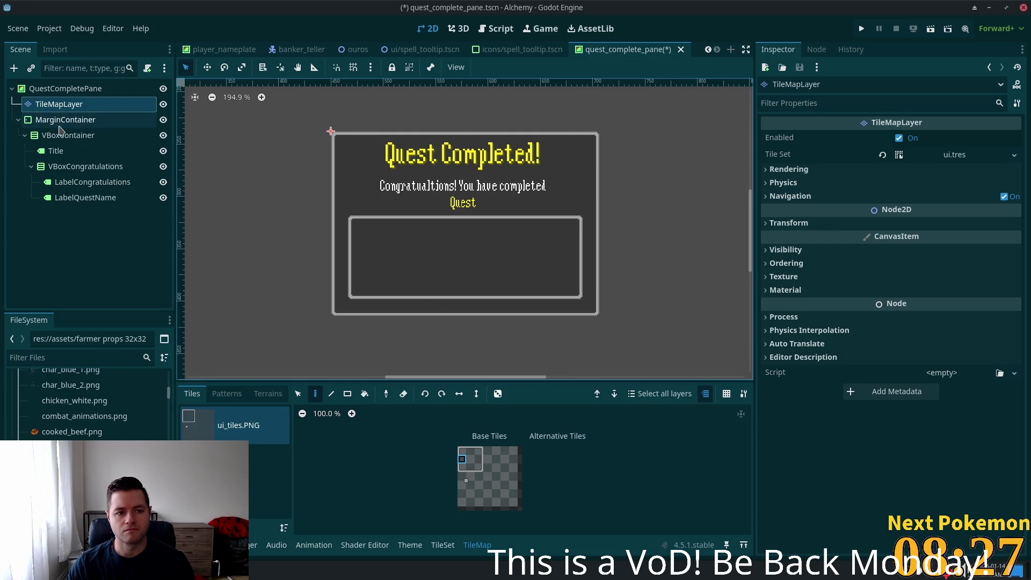
- Stretch the QuestCompletePane background down to 253 by 223.5 px
click(60, 88)
drag(463, 316, 463, 352)
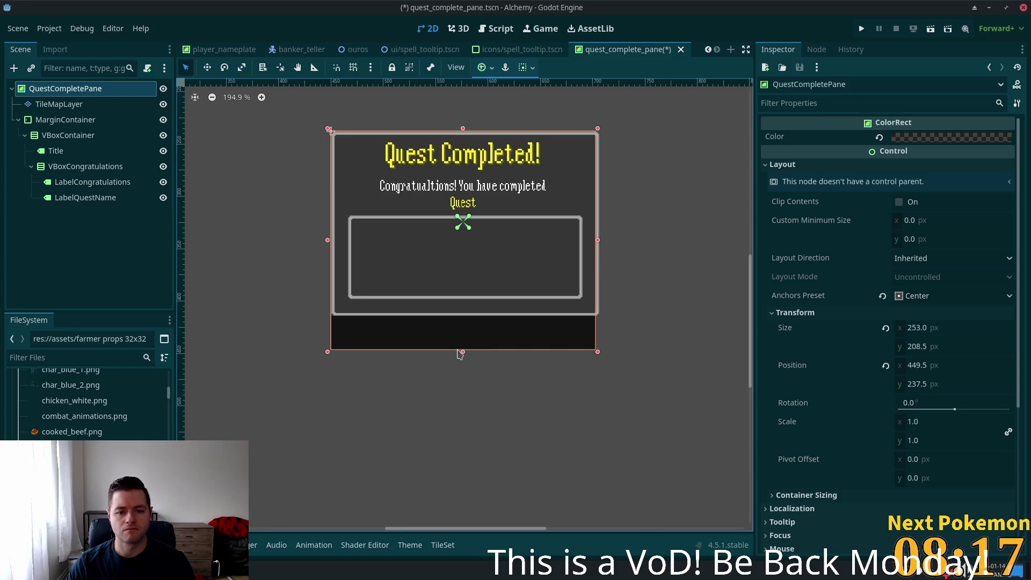
drag(462, 352, 462, 369)
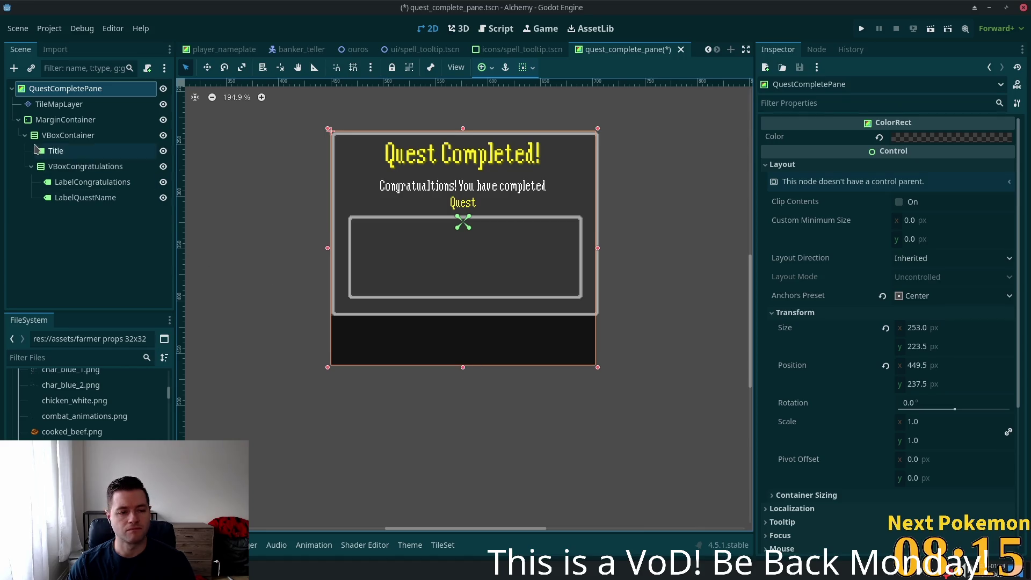
click(59, 104)
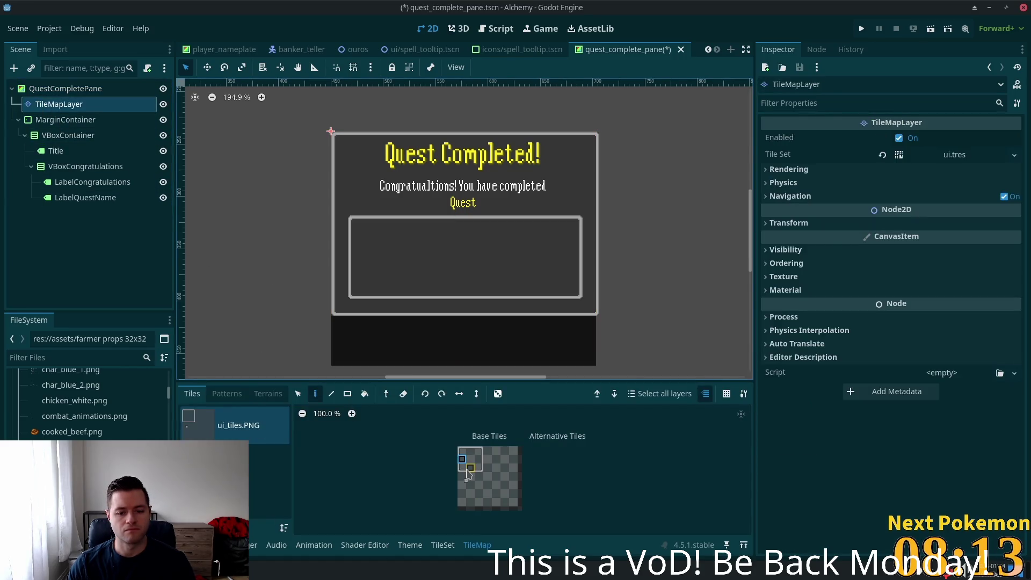
- Paint the lower-left and bottom-right corner tiles and the bottom edge row of the outer frame
click(340, 324)
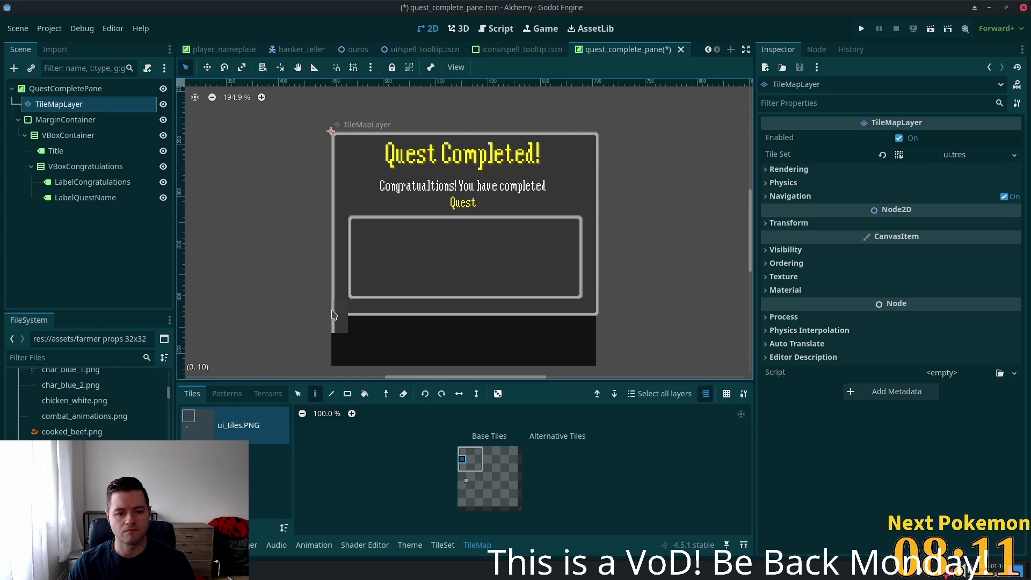
click(339, 357)
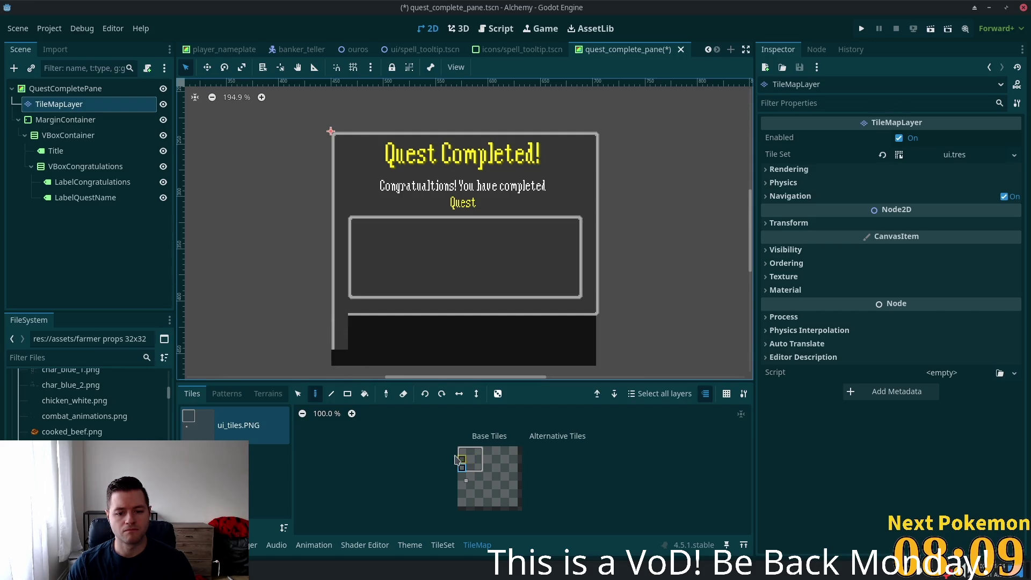
click(339, 360)
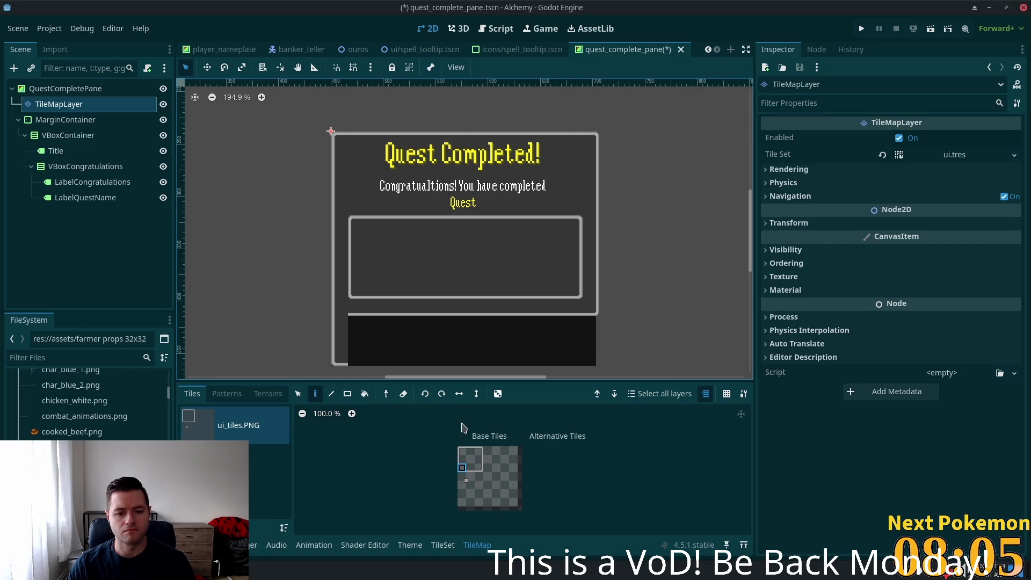
click(480, 461)
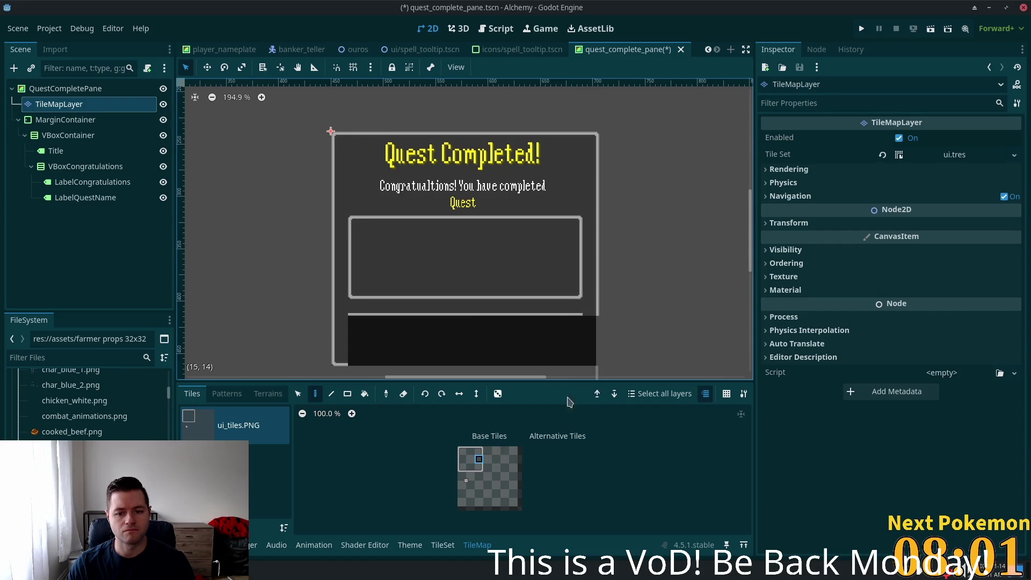
click(479, 468)
click(591, 357)
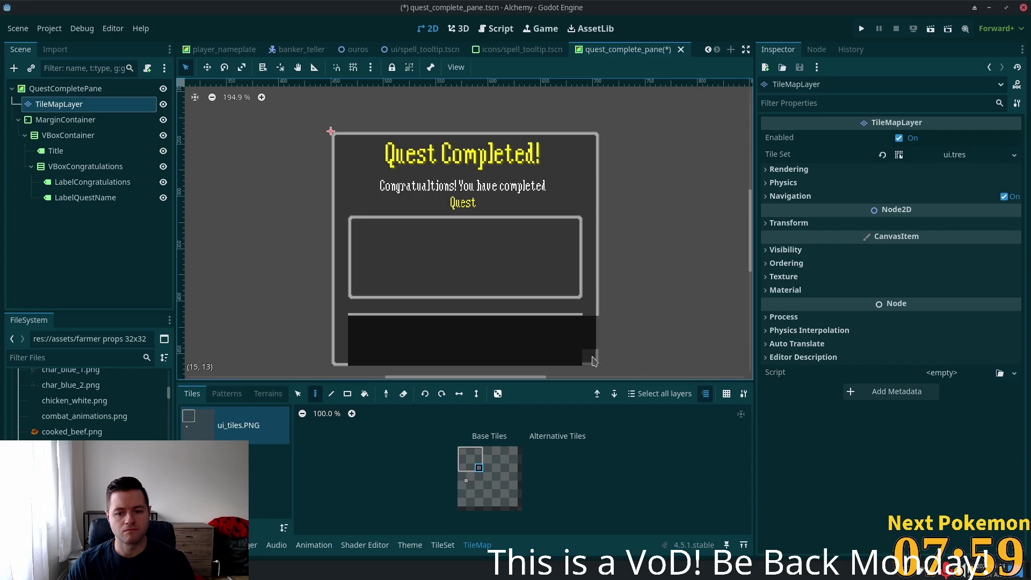
click(479, 460)
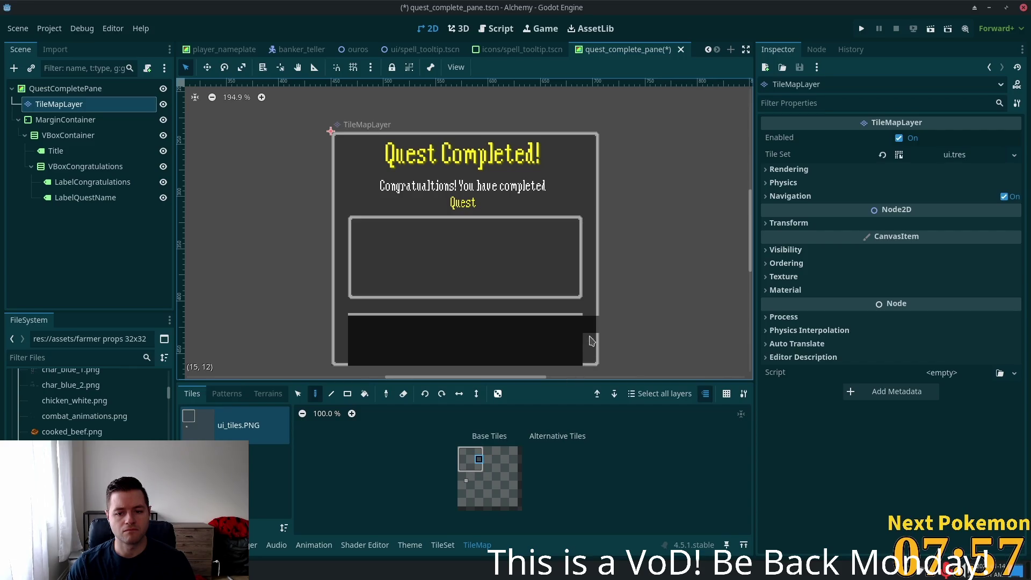
click(471, 468)
drag(580, 360, 350, 360)
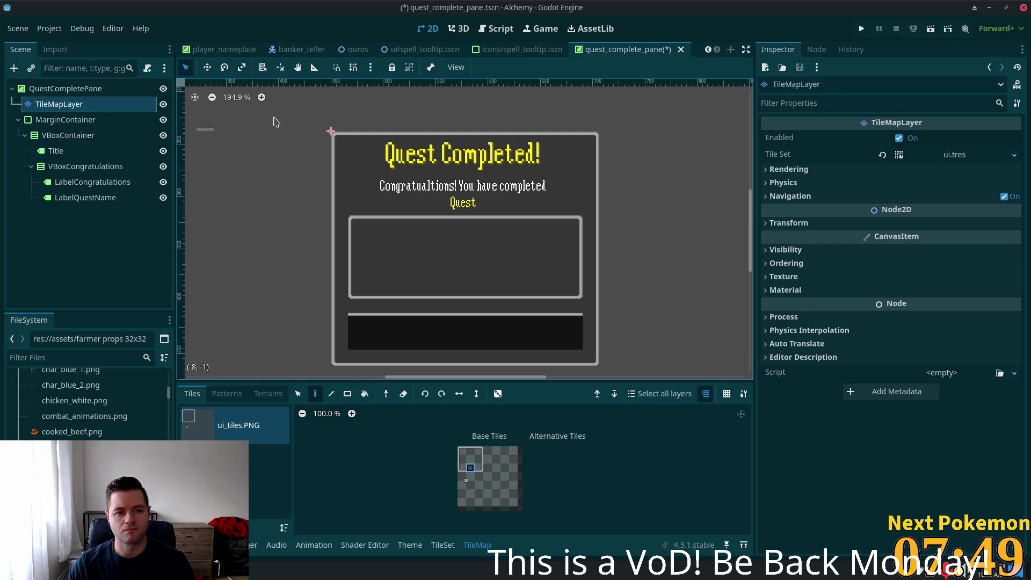
- Move the TileMapLayer to position x -1.5, y 0 and check the frame's alignment
key(w)
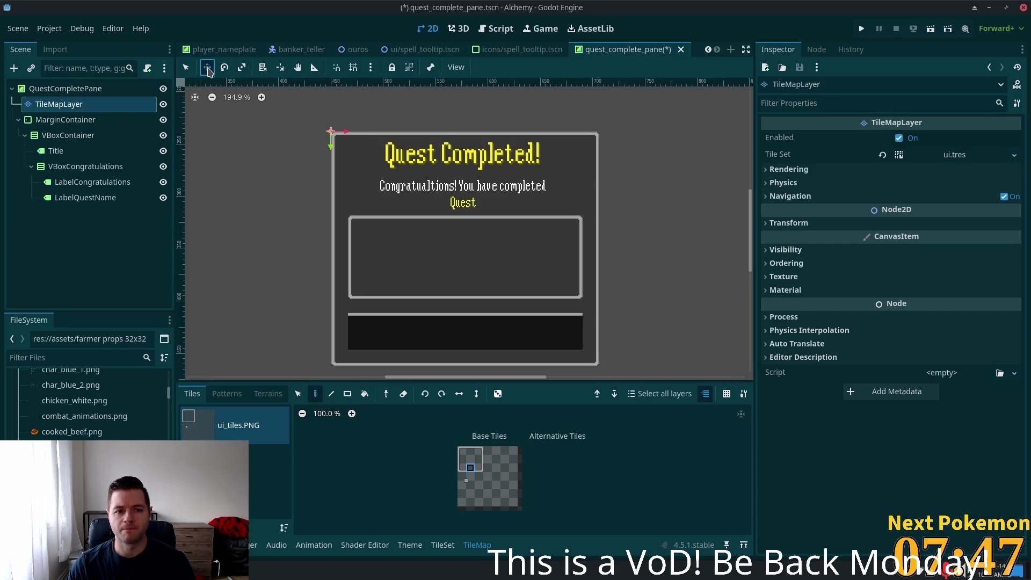
drag(300, 199, 300, 200)
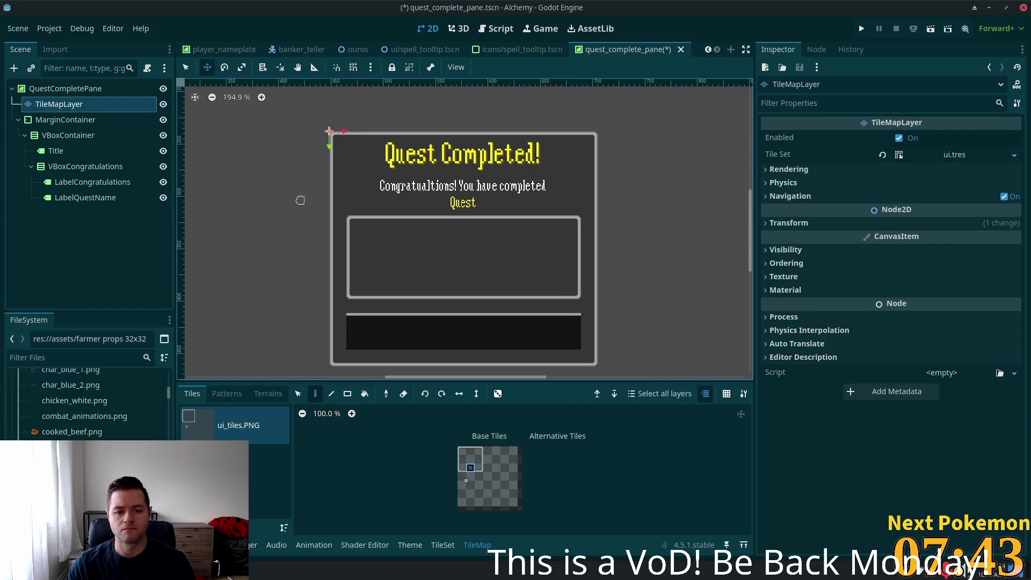
scroll(322, 175, up, 3)
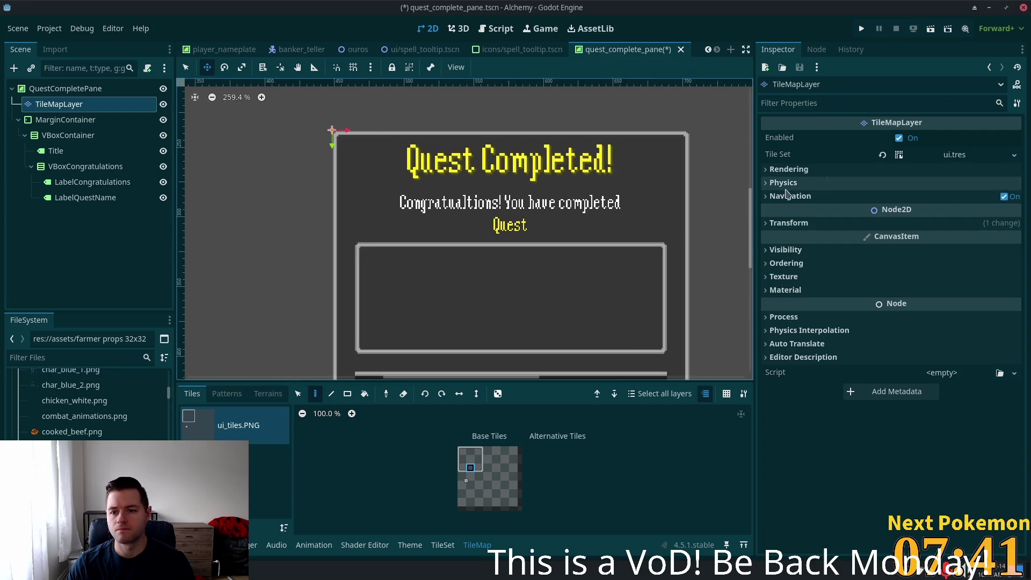
click(773, 223)
scroll(609, 202, down, 3)
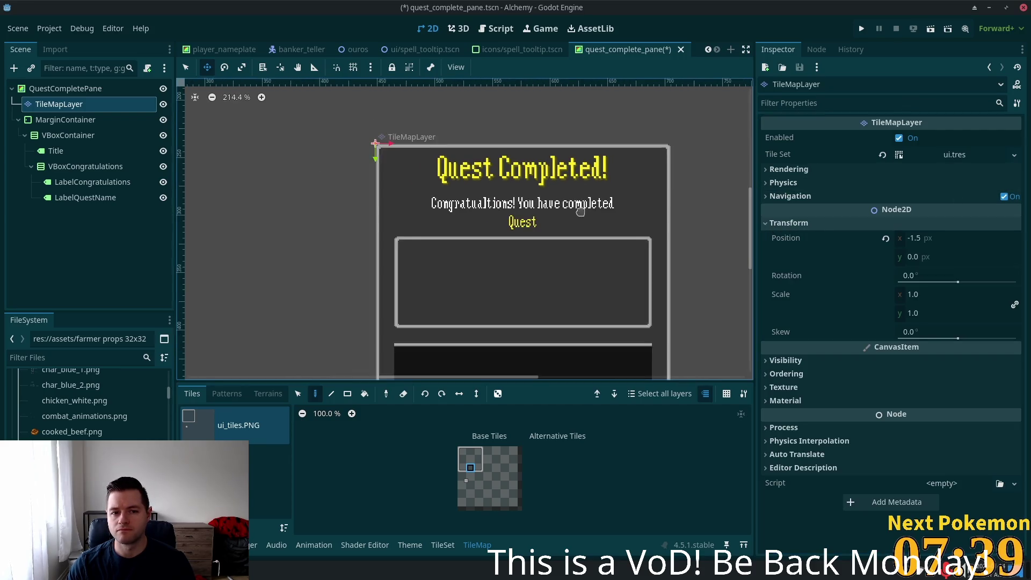
scroll(609, 202, up, 3)
scroll(617, 208, down, 3)
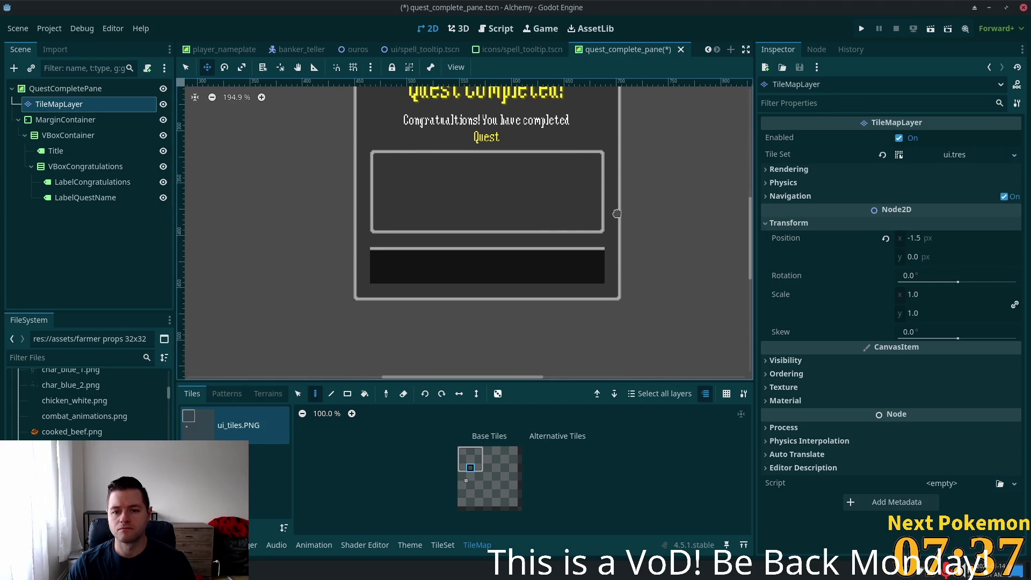
scroll(649, 192, up, 1)
scroll(648, 192, down, 3)
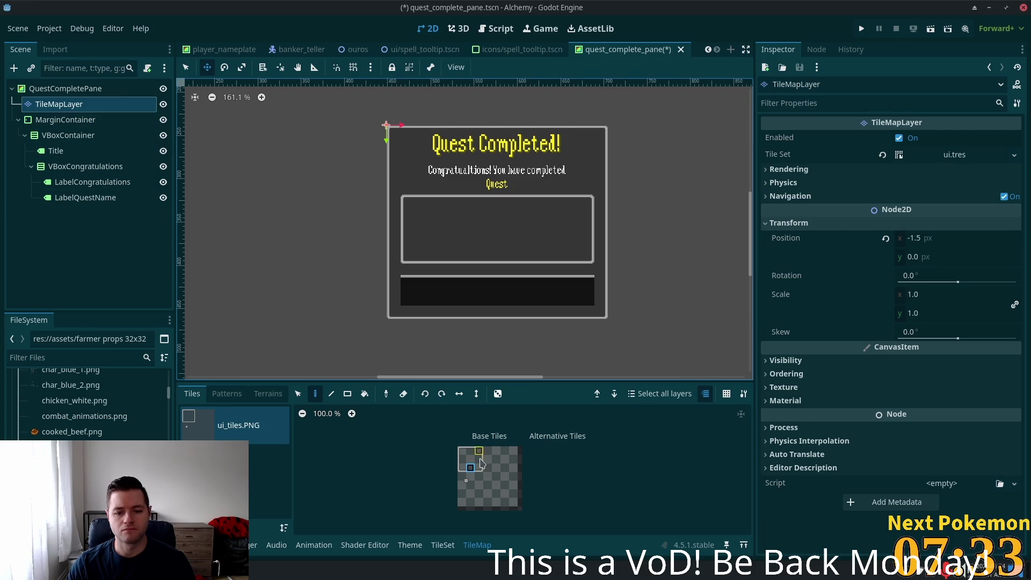
click(463, 469)
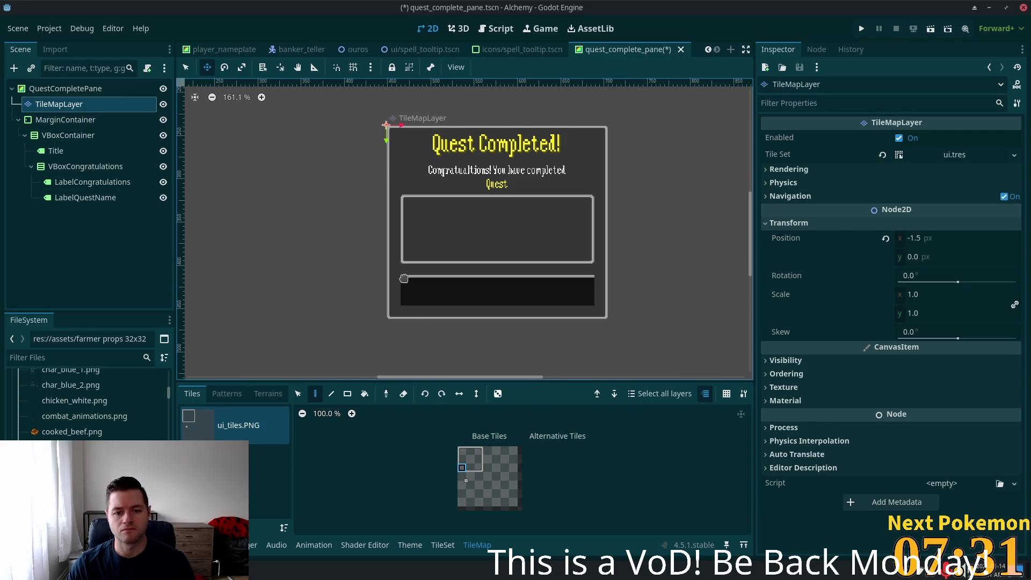
- Paint a corner tile and a rectangle of tiles across the top of the dark bar
click(186, 67)
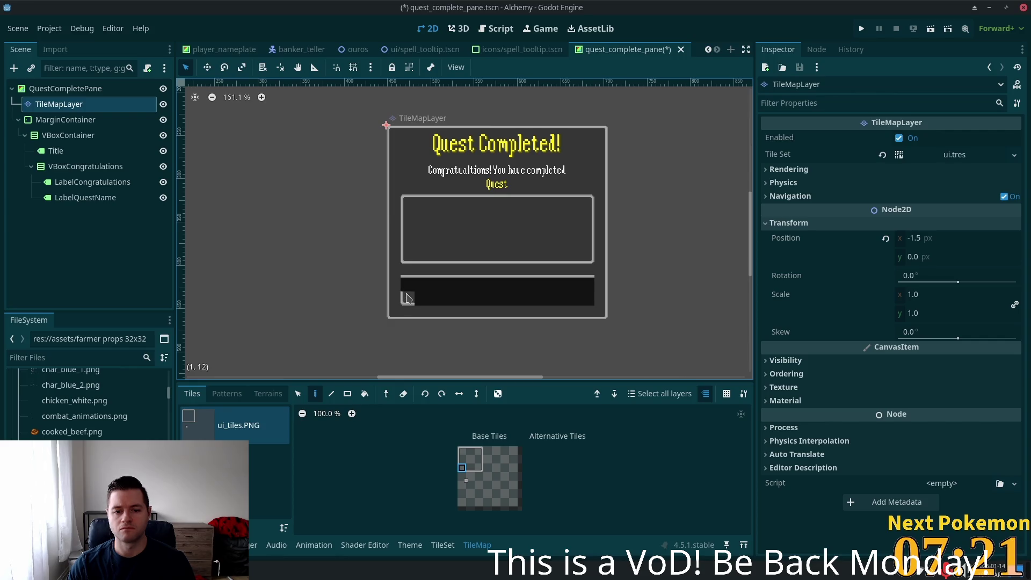
click(407, 284)
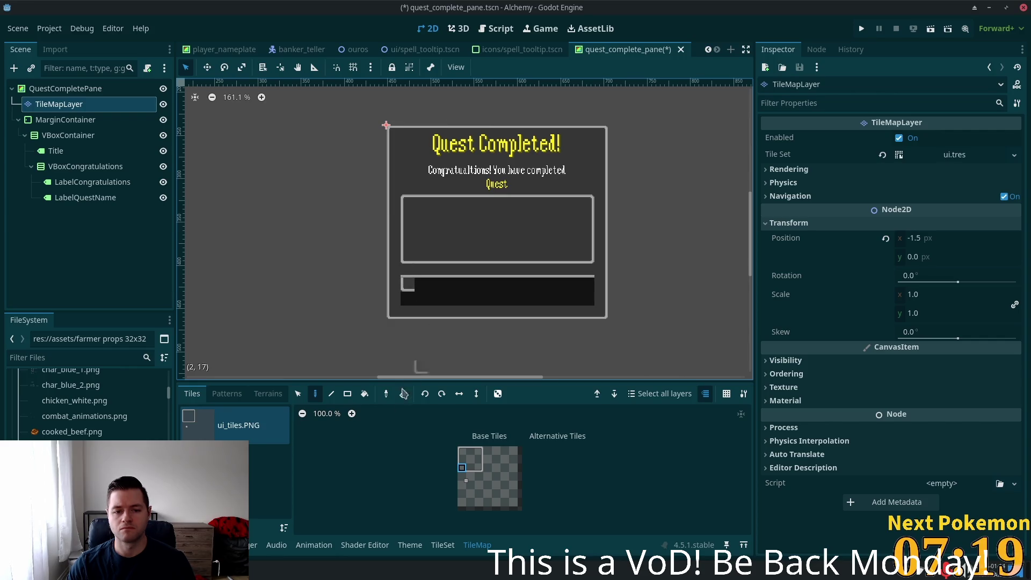
click(462, 459)
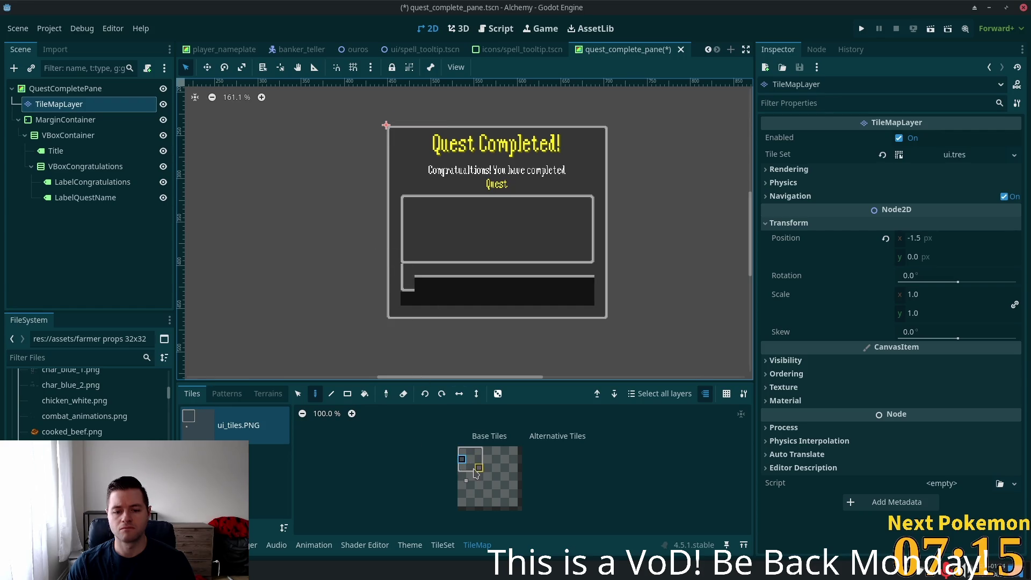
click(348, 394)
drag(416, 283, 579, 294)
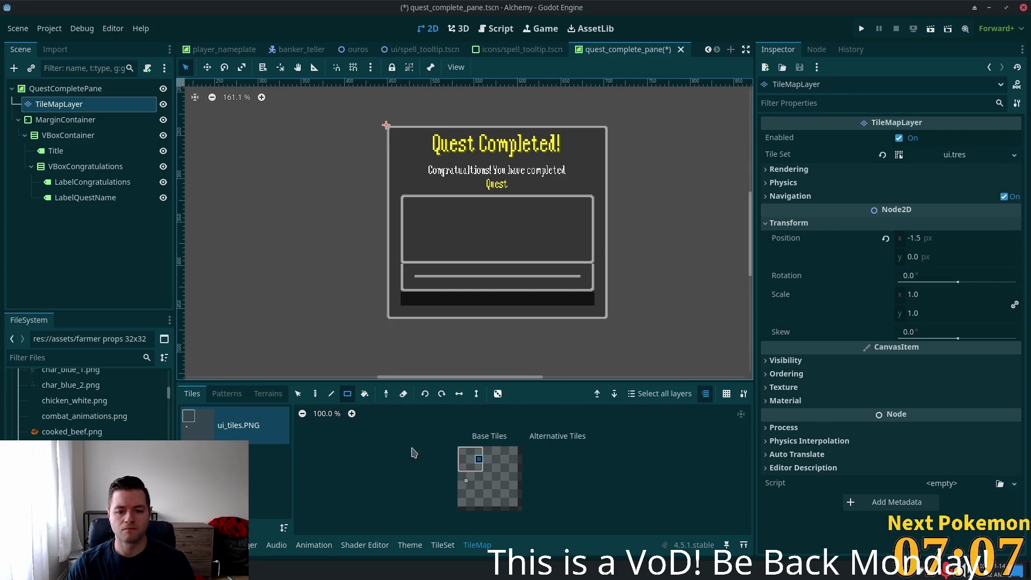
- Undo an accidental erase, then paint an 8x2 tile block and a 14-tile edge strip
drag(581, 279, 414, 251)
key(ctrl+z)
drag(579, 277, 419, 268)
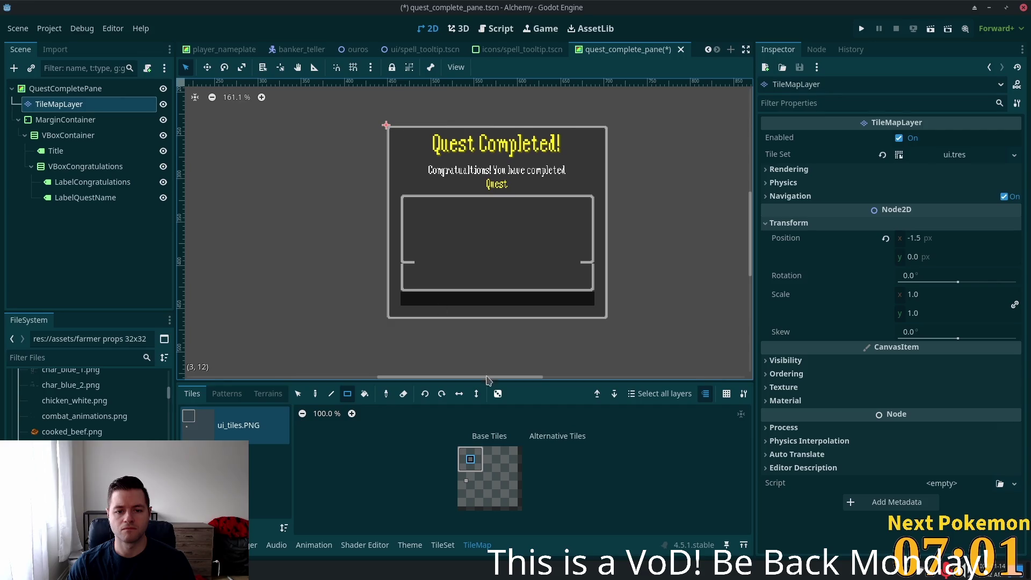
click(471, 467)
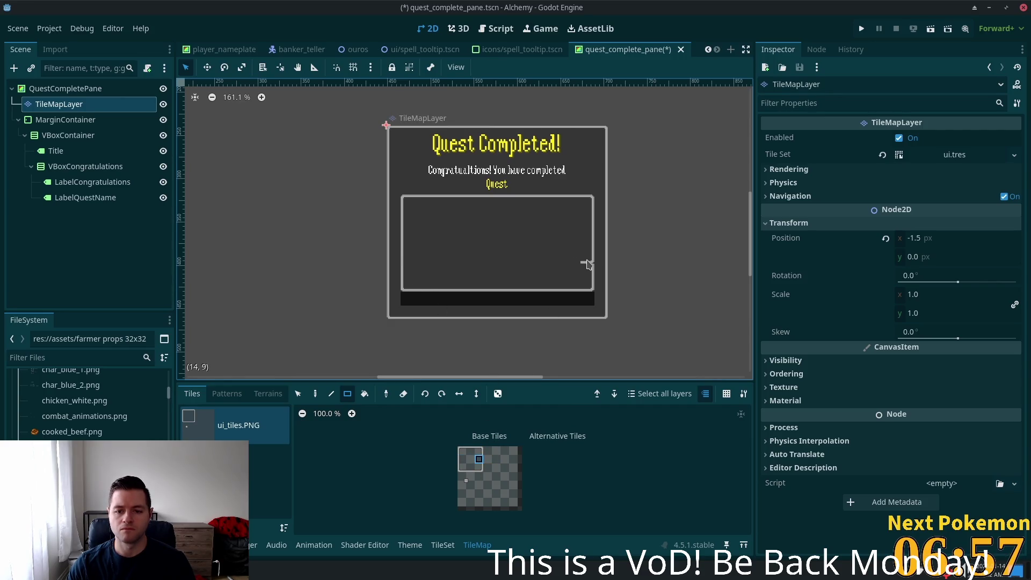
click(471, 461)
drag(407, 299, 585, 304)
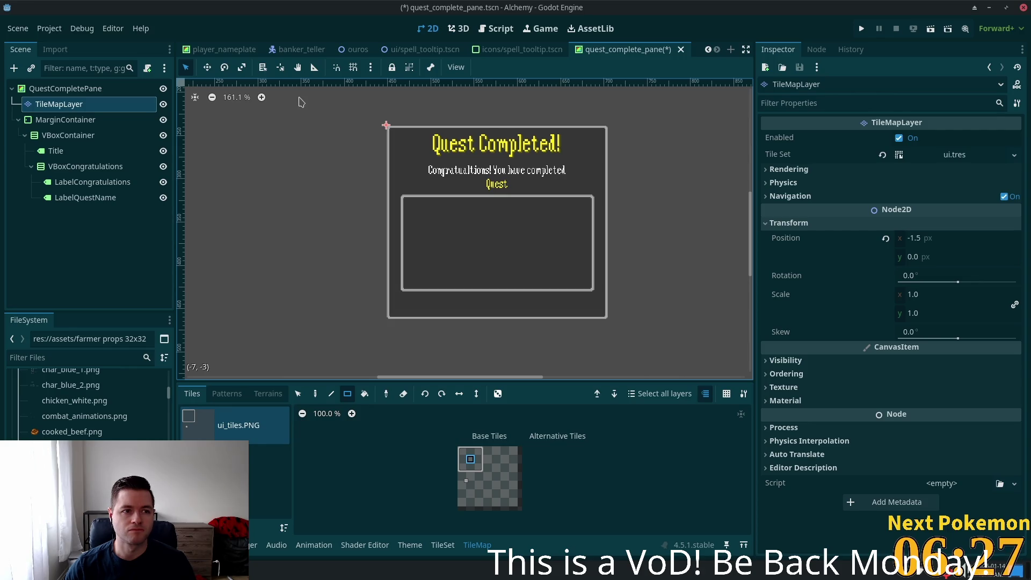
- Launch the Cursor code editor from the desktop launcher, showing dialog_pane.gd
key(shift+alt+o)
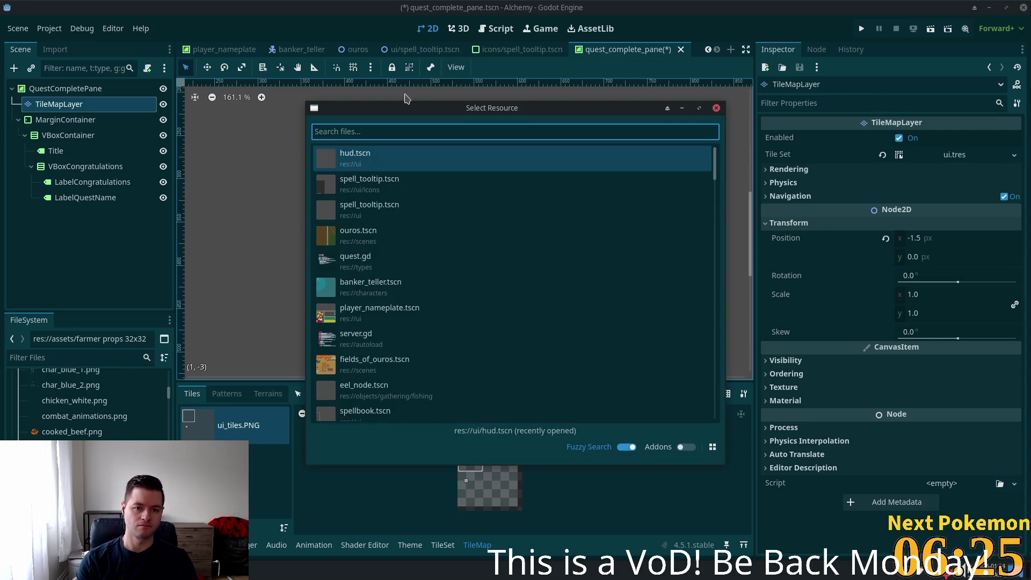
key(super)
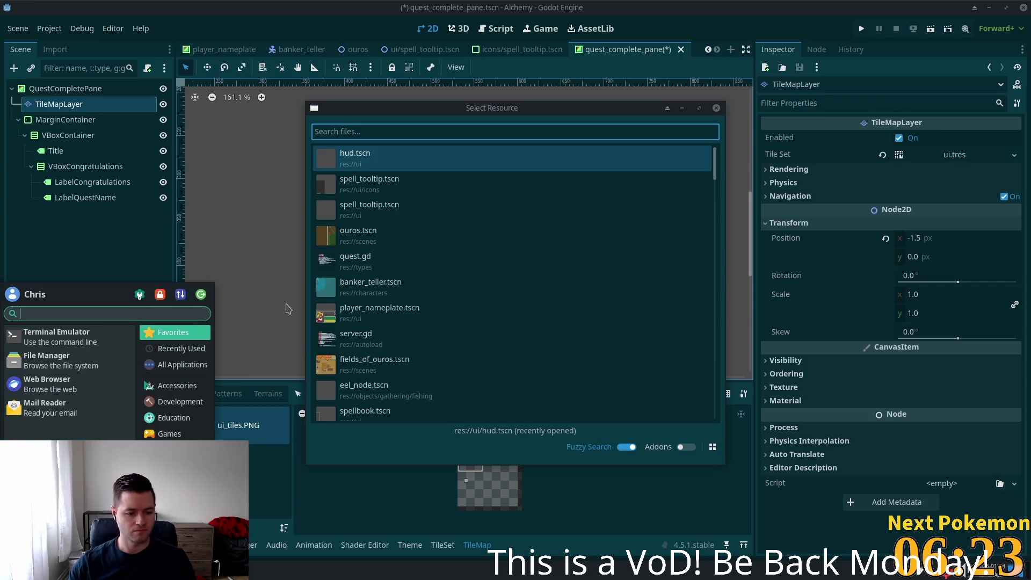
text(cursor)
key(Escape)
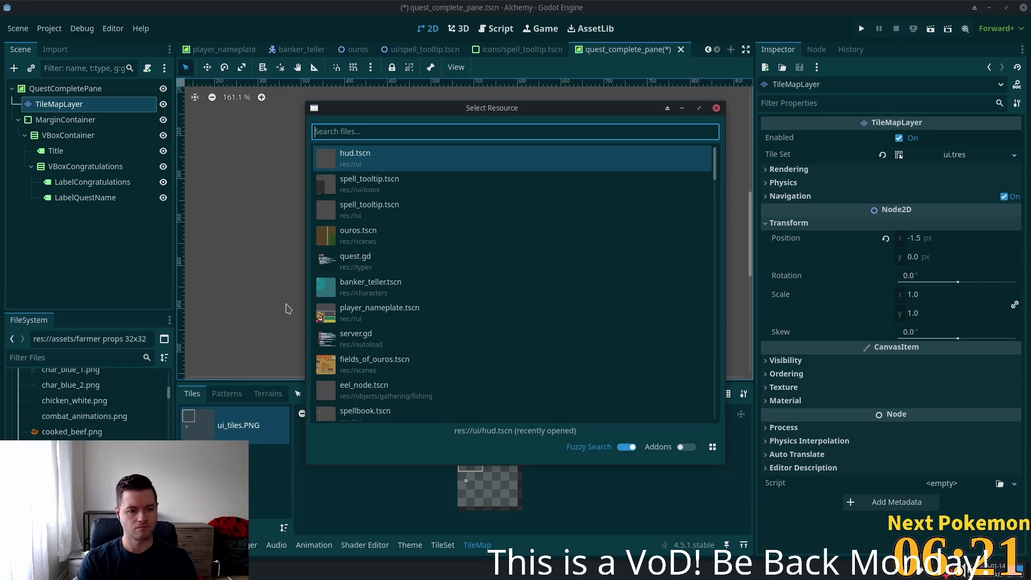
click(407, 241)
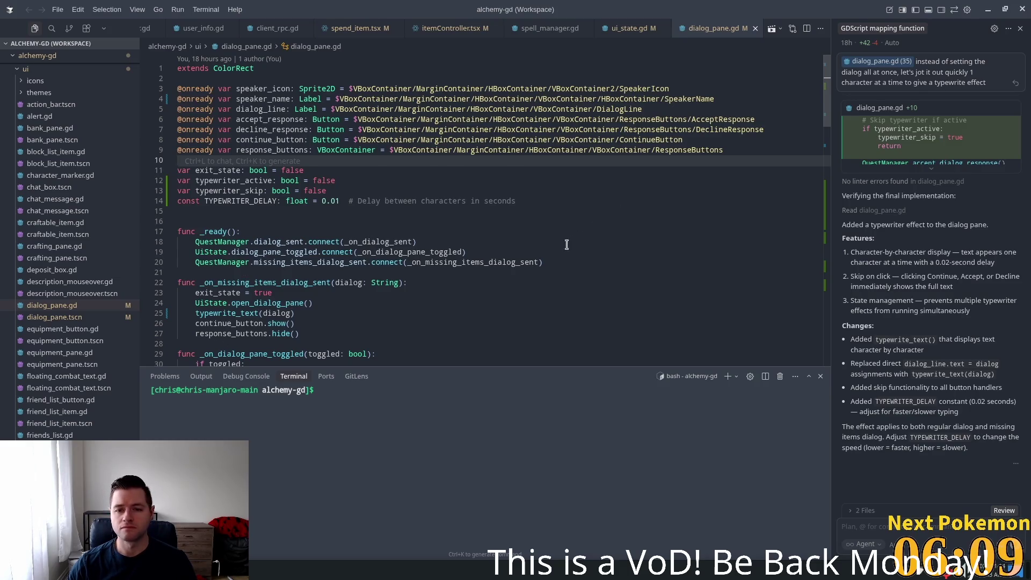
- Open chat_message.gd through a quick file search for 'message'
scroll(499, 240, down, 1)
click(257, 155)
key(ctrl+p)
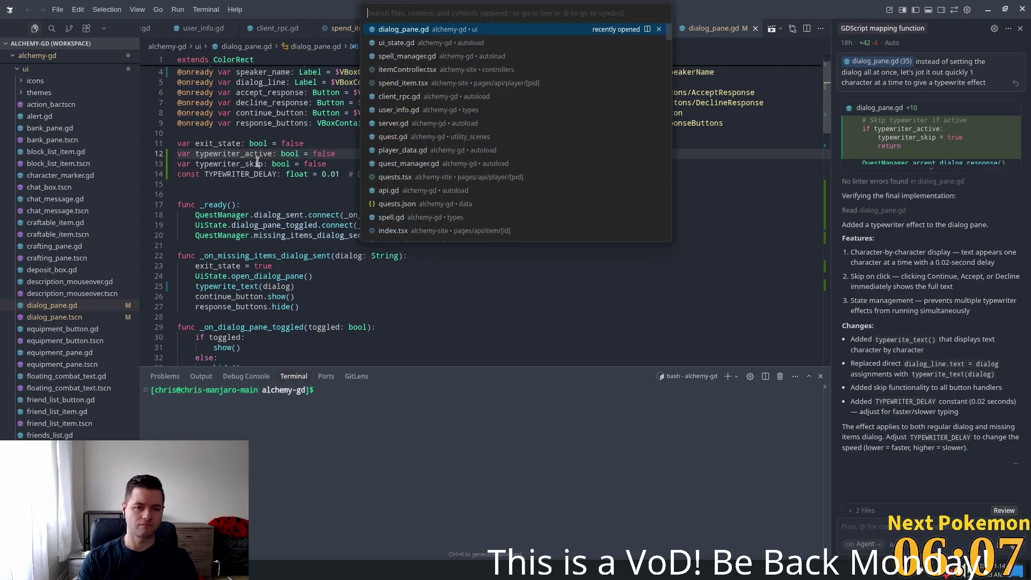
text(message)
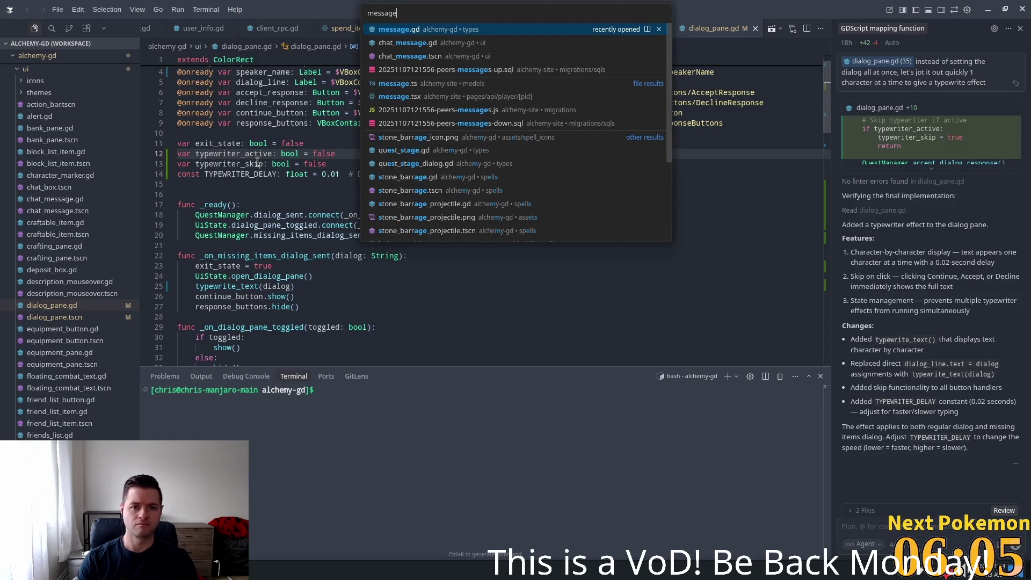
click(398, 46)
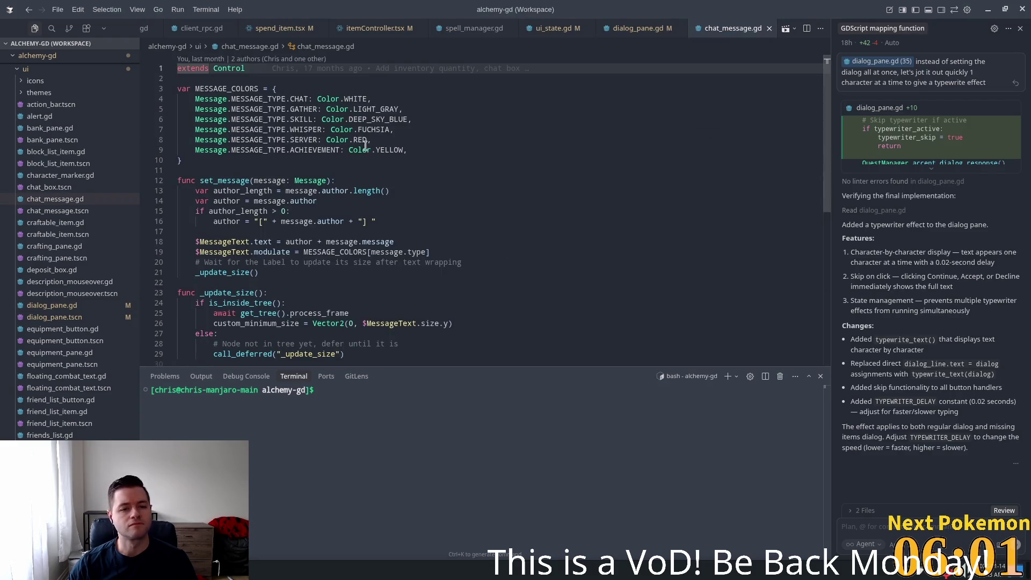
- Copy the DEEP_SKY_BLUE value Color(0, 0.7490196, 1, 1) and return to Godot
click(358, 129)
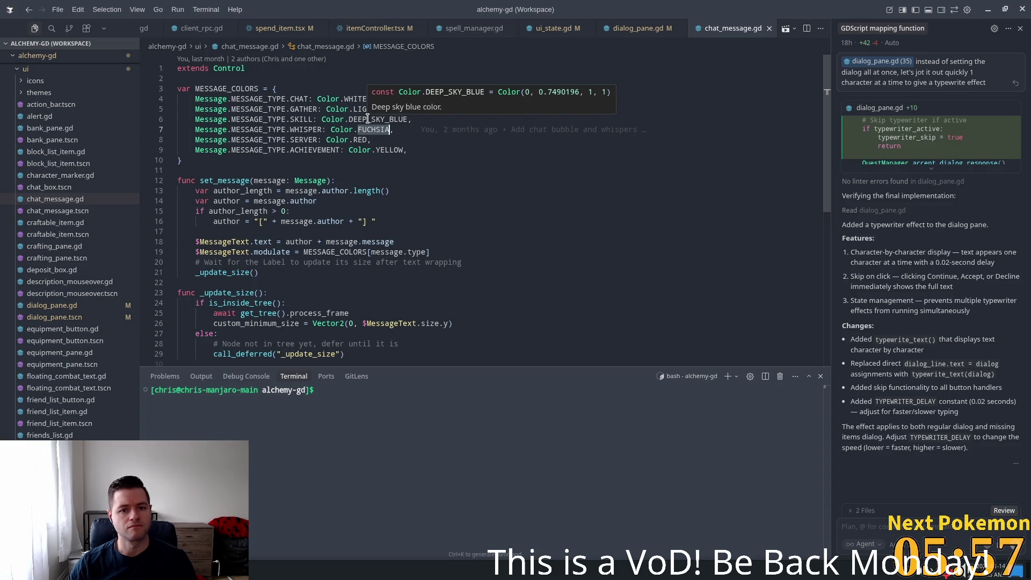
double_click(368, 119)
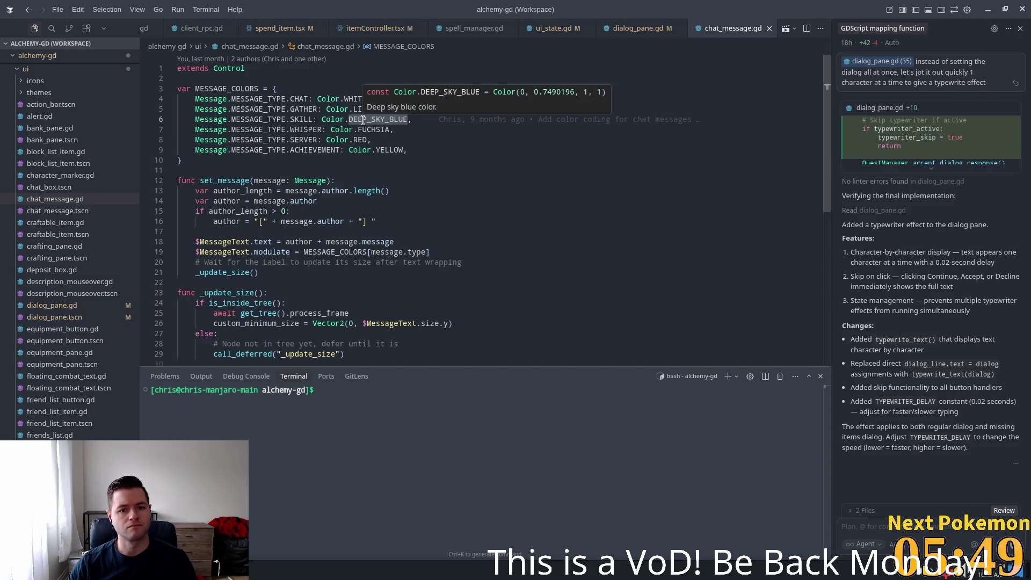
mouse_move(505, 99)
mouse_down()
mouse_move(591, 99)
mouse_move(521, 94)
mouse_up()
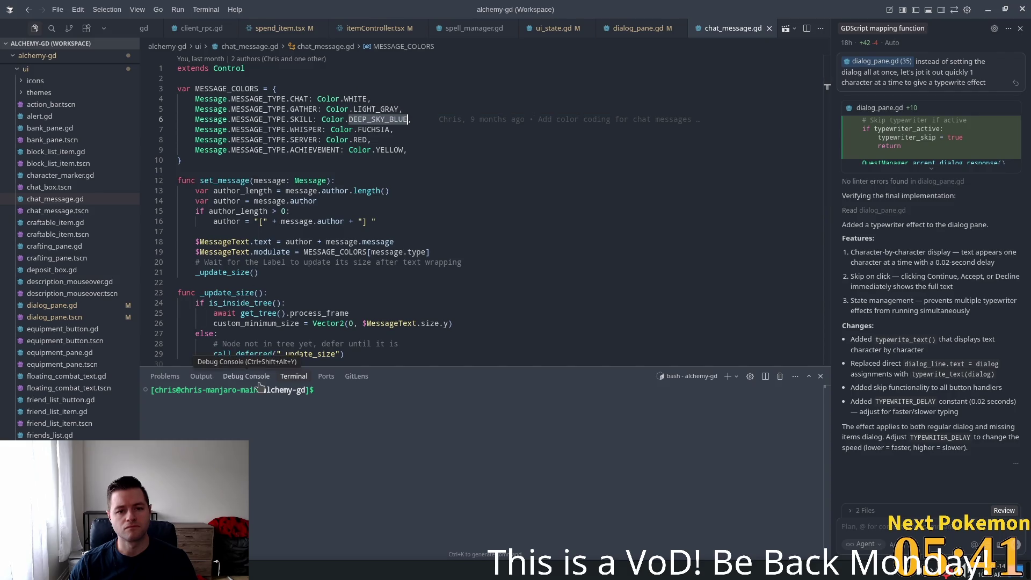
key(alt+Tab)
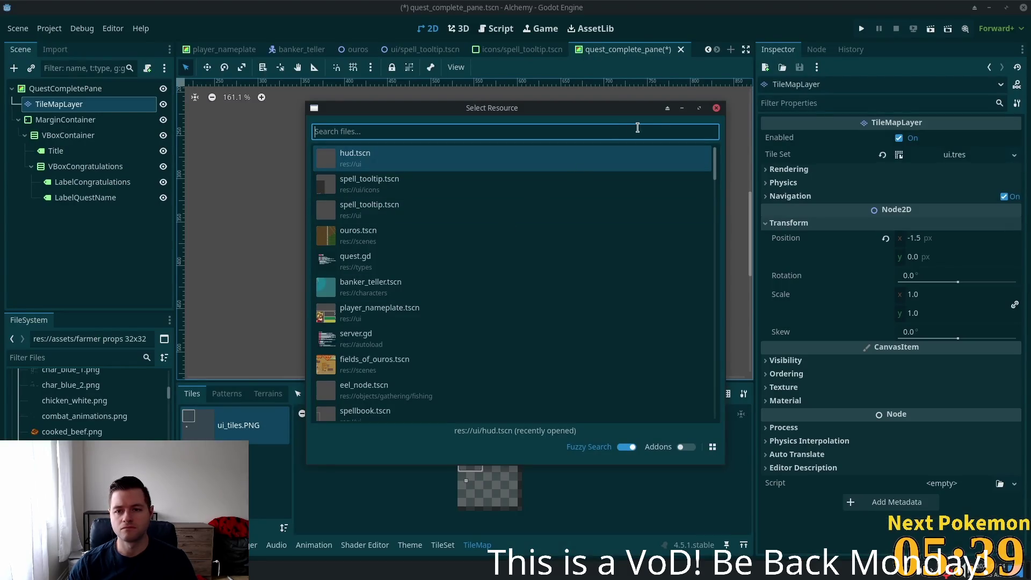
- Change the Title label's font colour from yellow to deep sky blue, Color(0, 0.7490196, 1, 1)
click(717, 108)
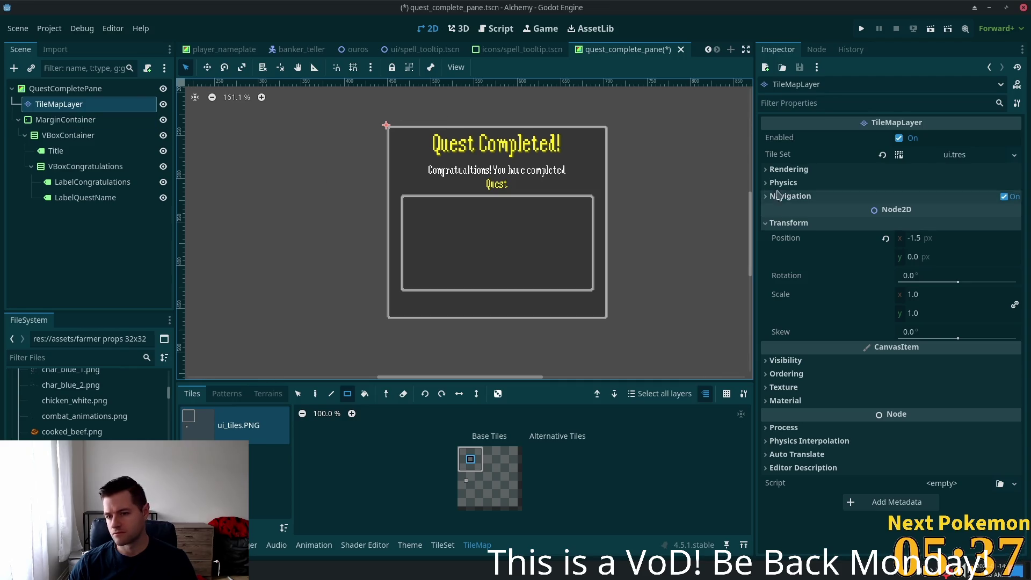
click(52, 155)
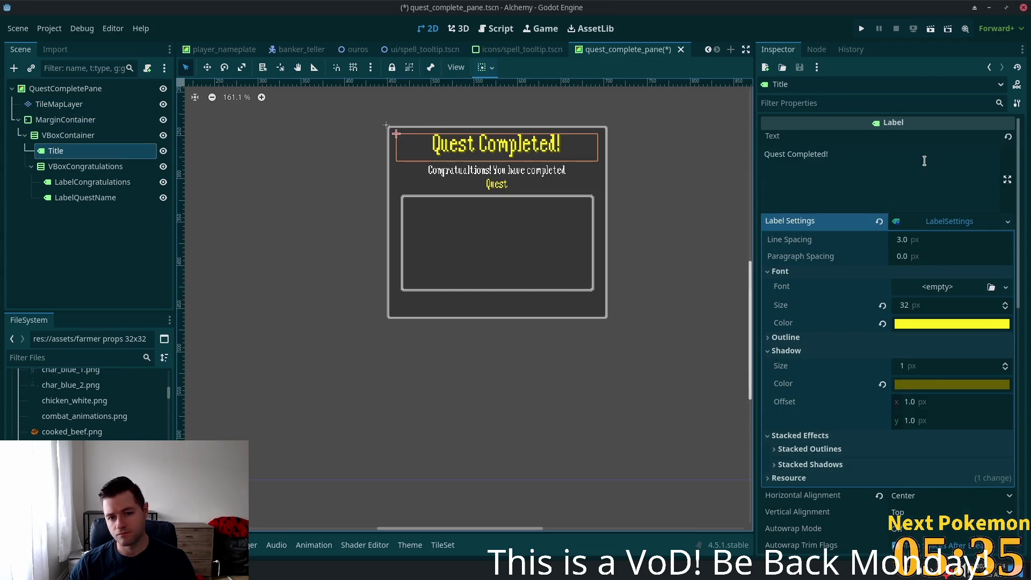
click(910, 325)
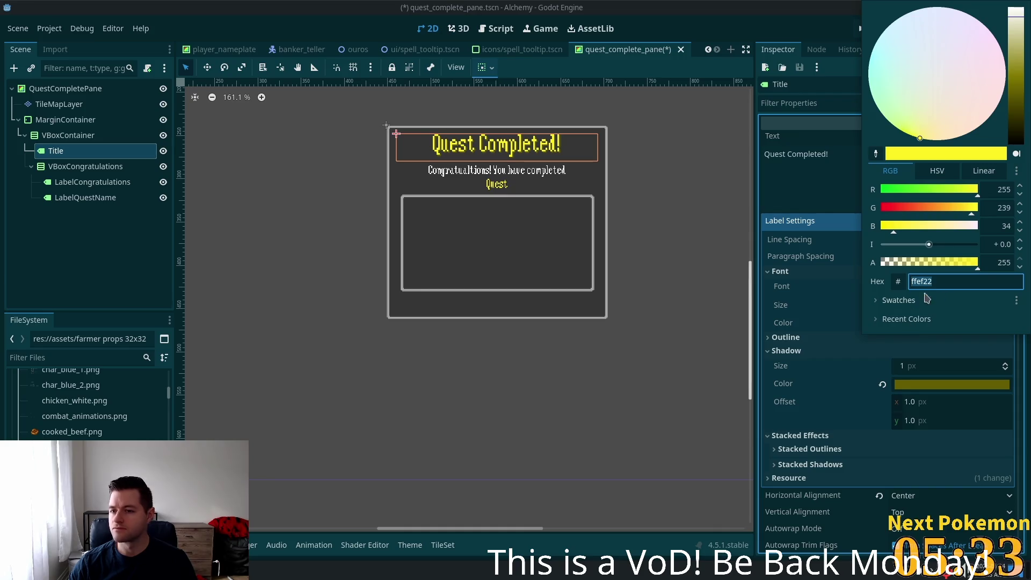
click(1018, 171)
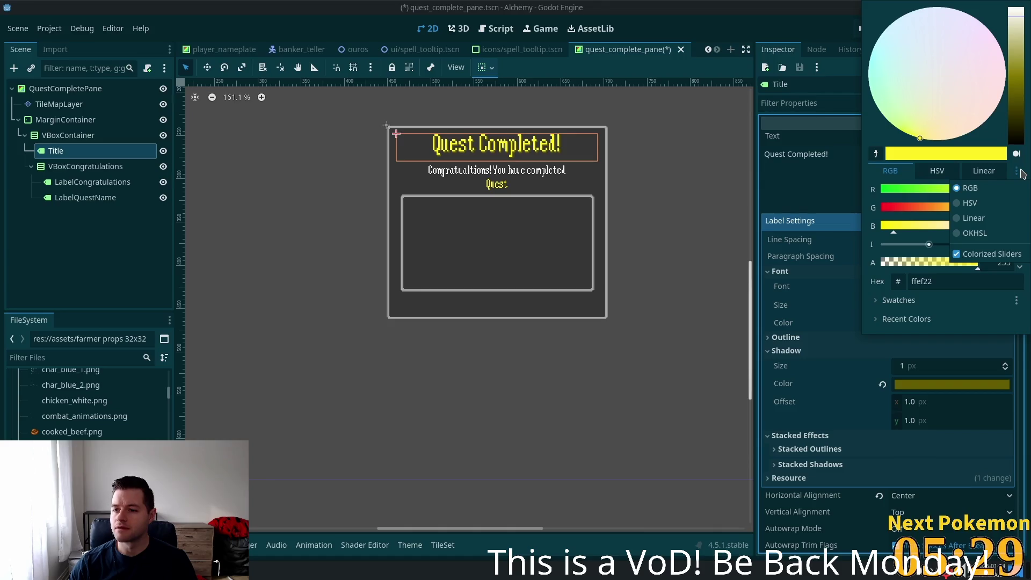
click(900, 285)
click(899, 283)
click(911, 285)
click(989, 281)
drag(991, 282, 936, 284)
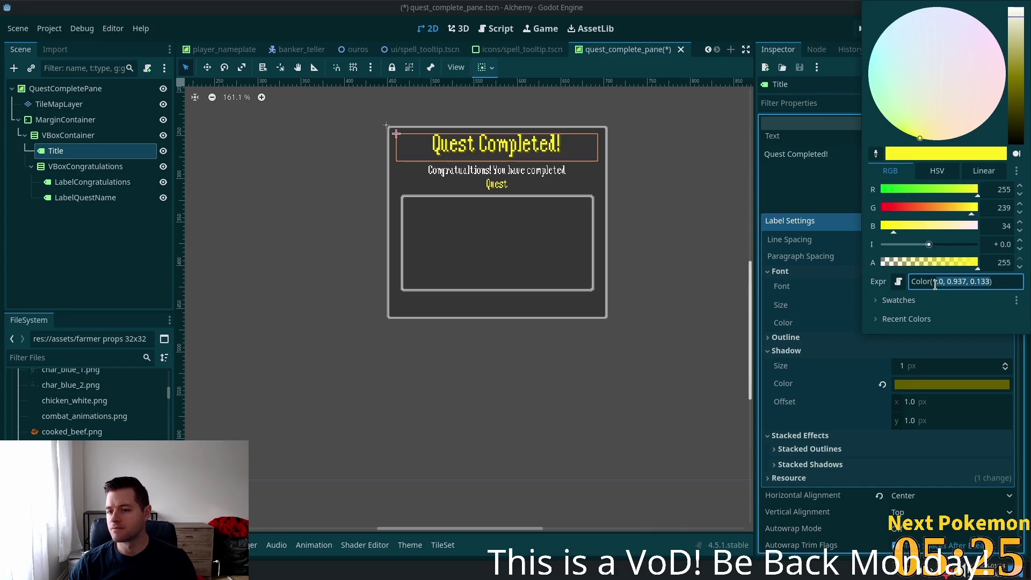
text(Color(0, 0.7490196, 1, 1))
key(Tab)
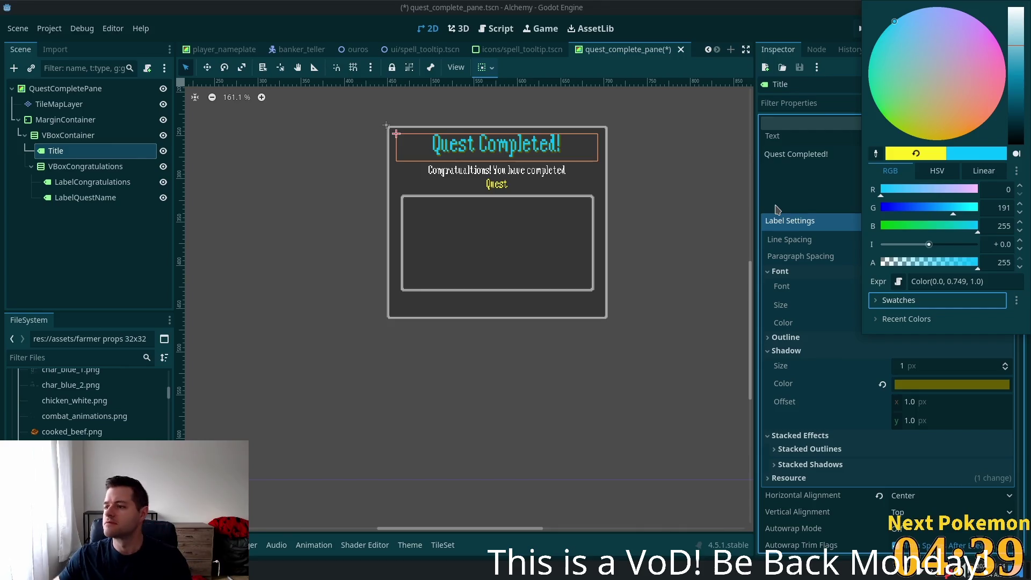
key(Escape)
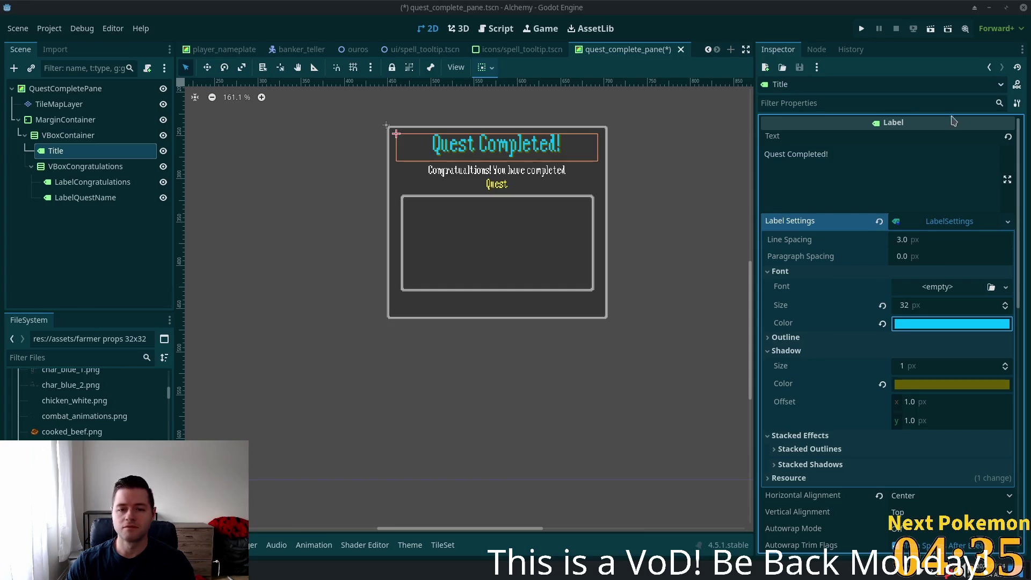
- Add a new Label node as a child of VBoxContainer
click(85, 167)
click(96, 184)
click(92, 198)
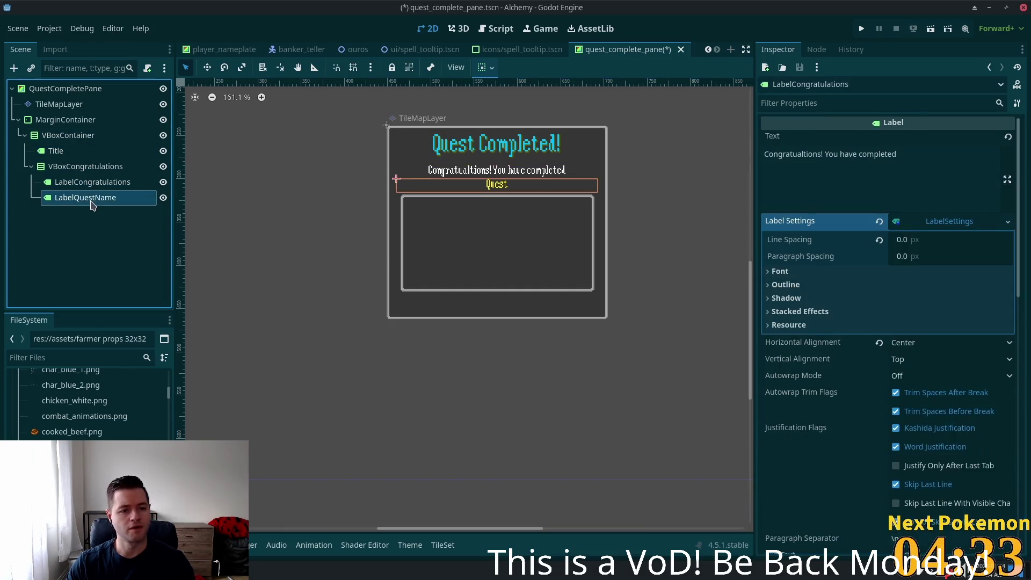
click(64, 168)
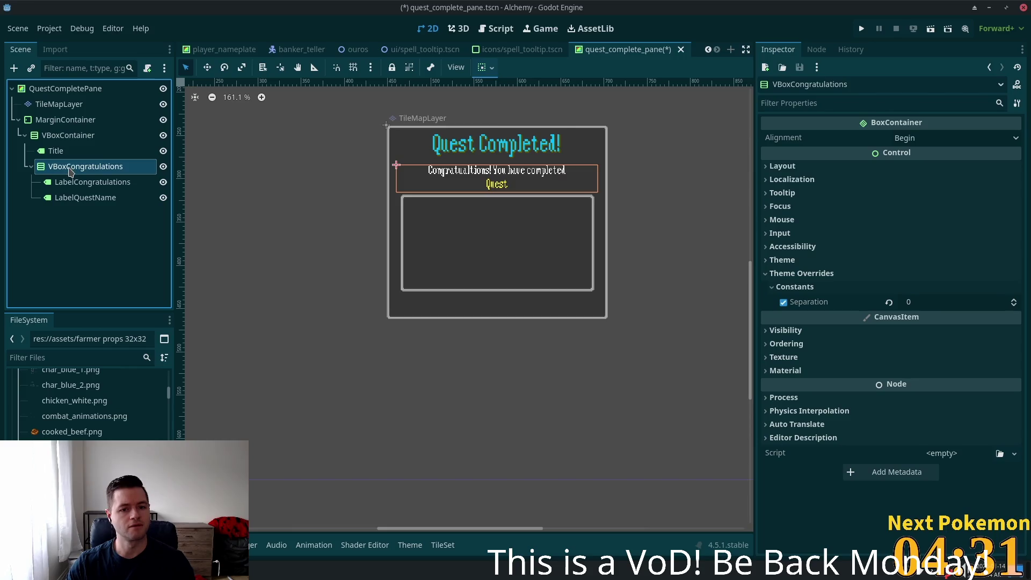
click(31, 166)
click(36, 135)
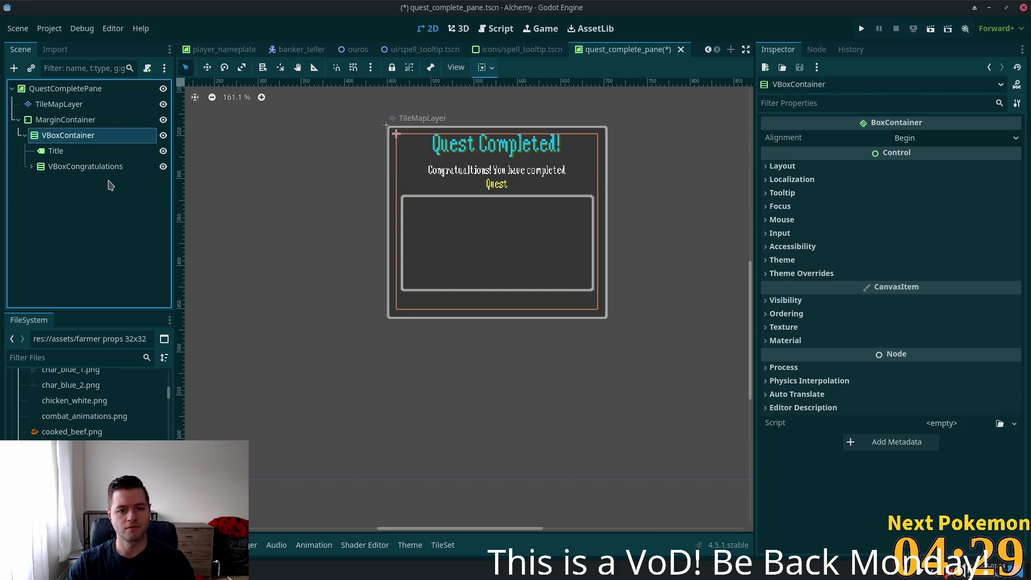
key(ctrl+a)
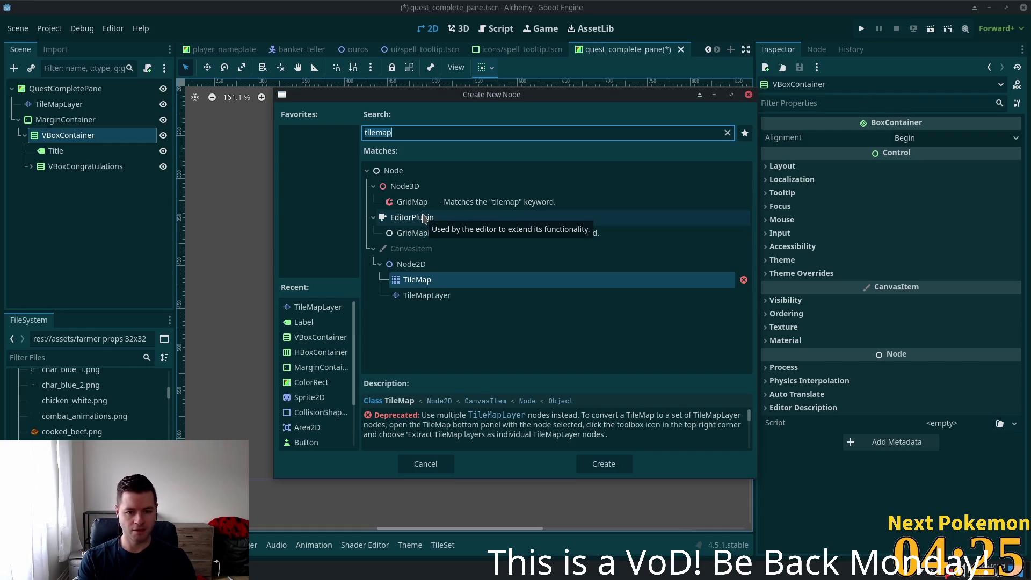
text(label)
key(Escape)
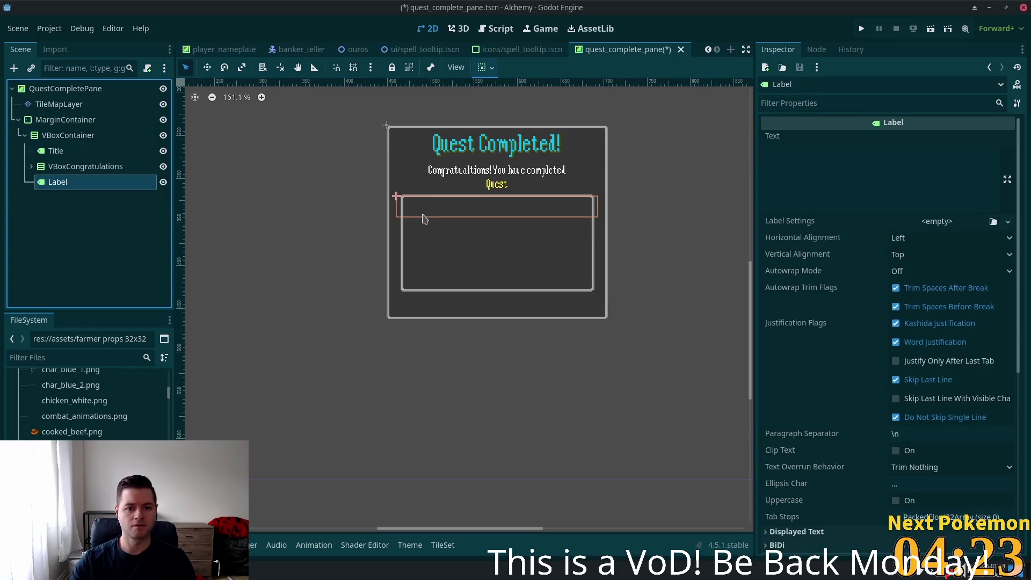
- Set the new label's text to 'Rewards' and centre it horizontally
click(868, 156)
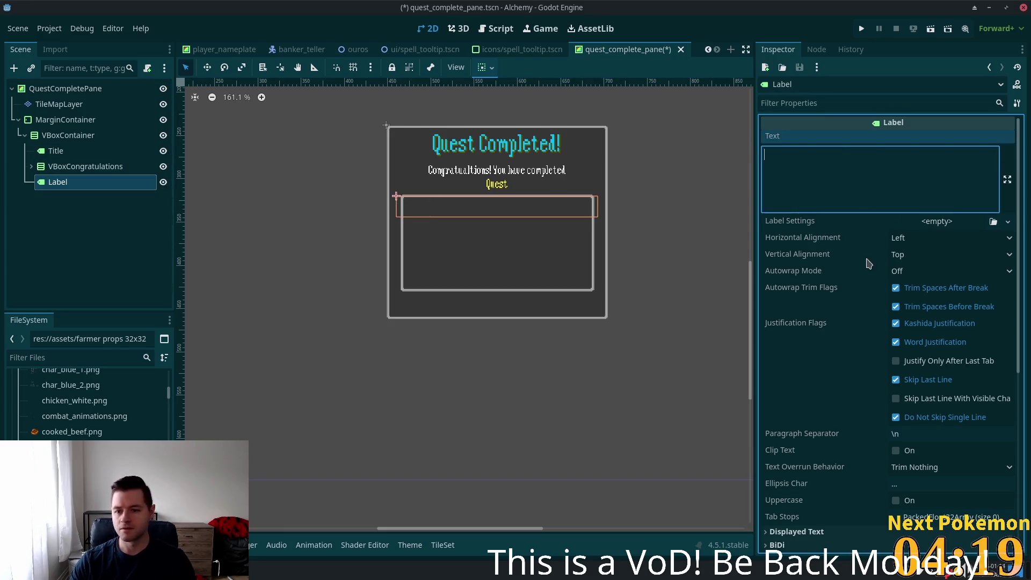
click(904, 255)
click(902, 242)
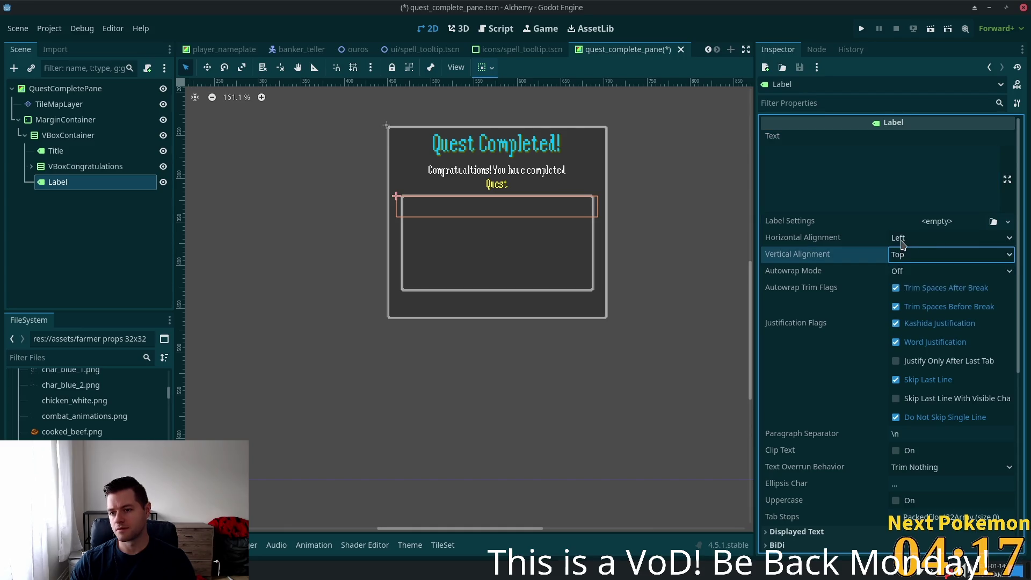
click(904, 240)
click(913, 270)
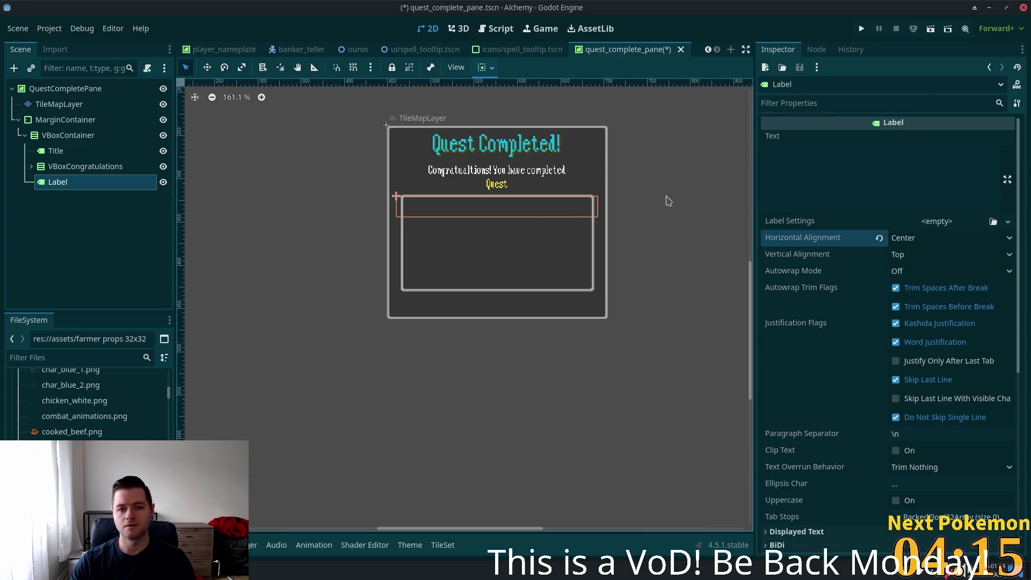
click(784, 184)
text(Req)
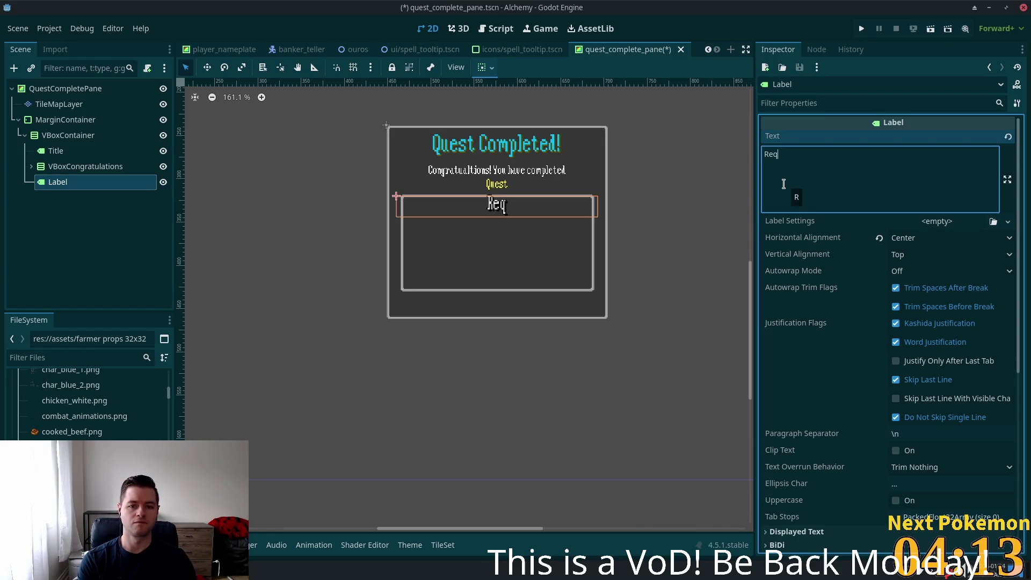
text(wa)
key(BackSpace)
key(BackSpace)
key(BackSpace)
text(wa)
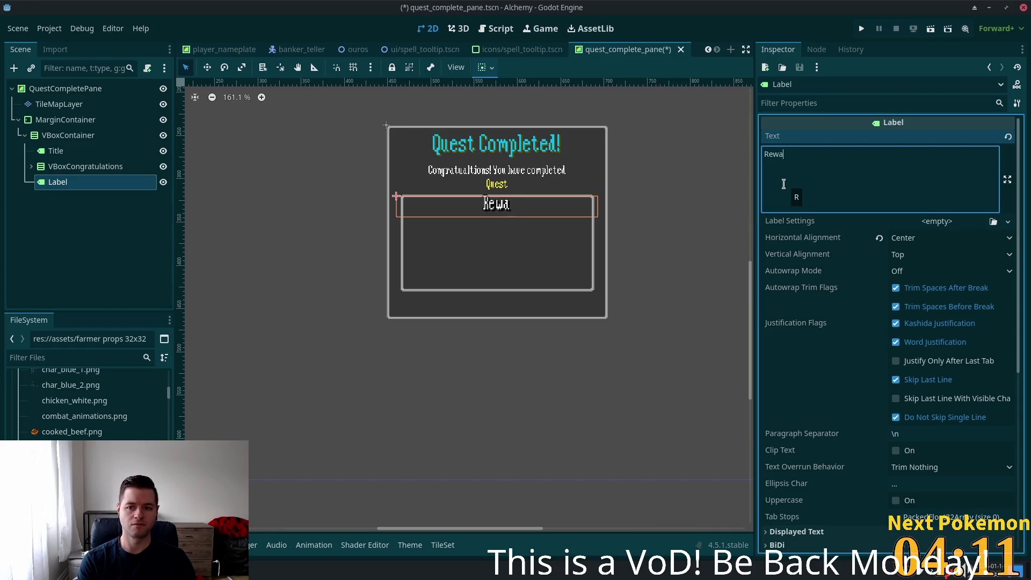
text(rds)
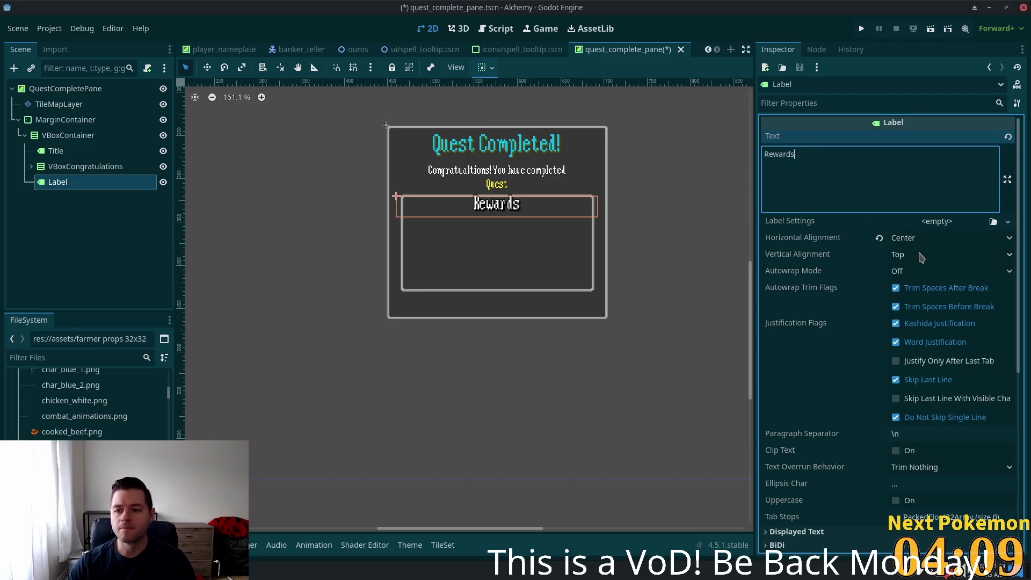
- Set vertical alignment to Bottom and give the label a new LabelSettings resource
click(920, 257)
click(924, 302)
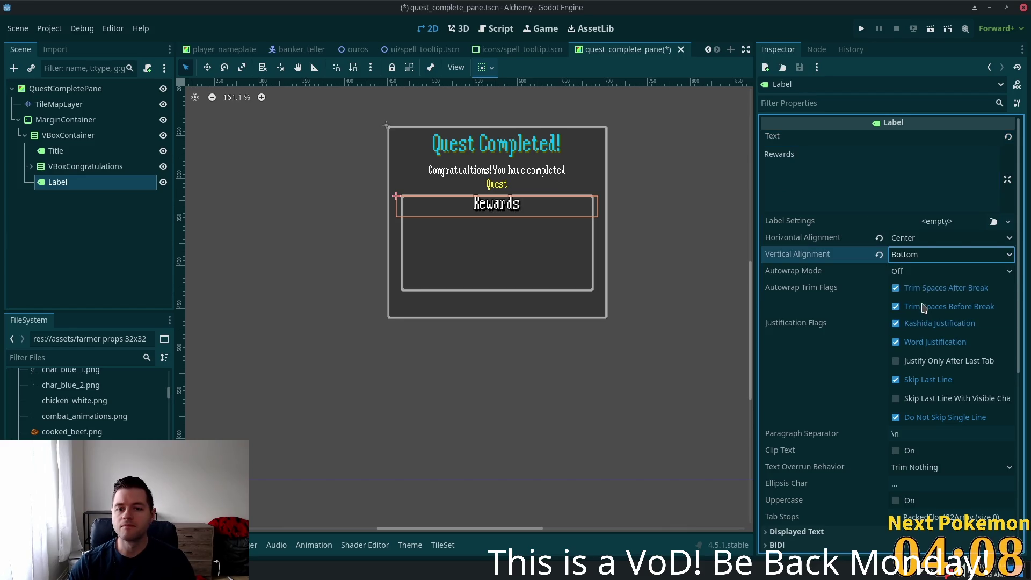
click(924, 259)
click(921, 317)
click(929, 256)
click(931, 303)
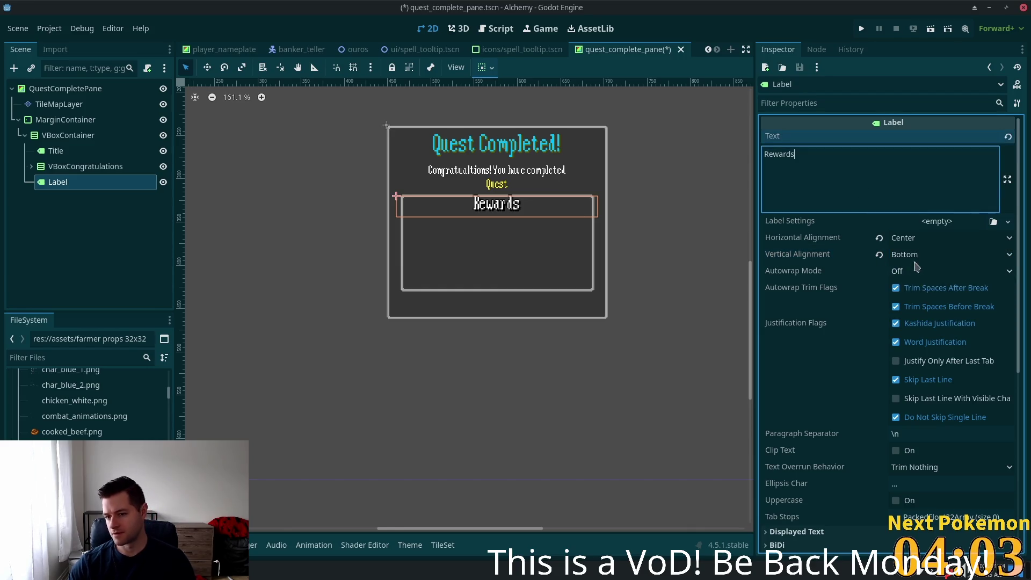
click(938, 221)
click(987, 254)
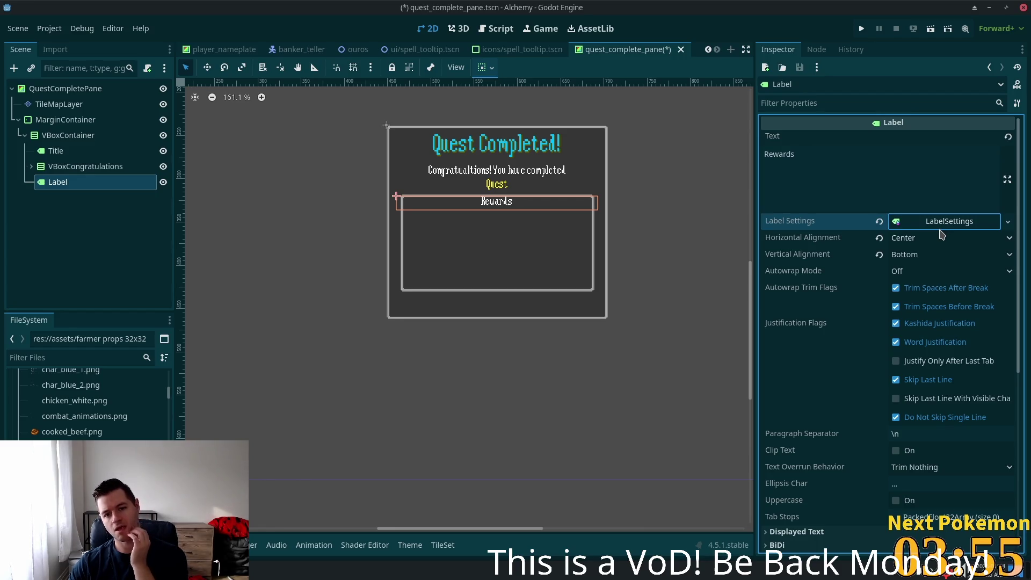
- Adjust the new LabelSettings' paragraph and line spacing values, ending at 0
click(933, 223)
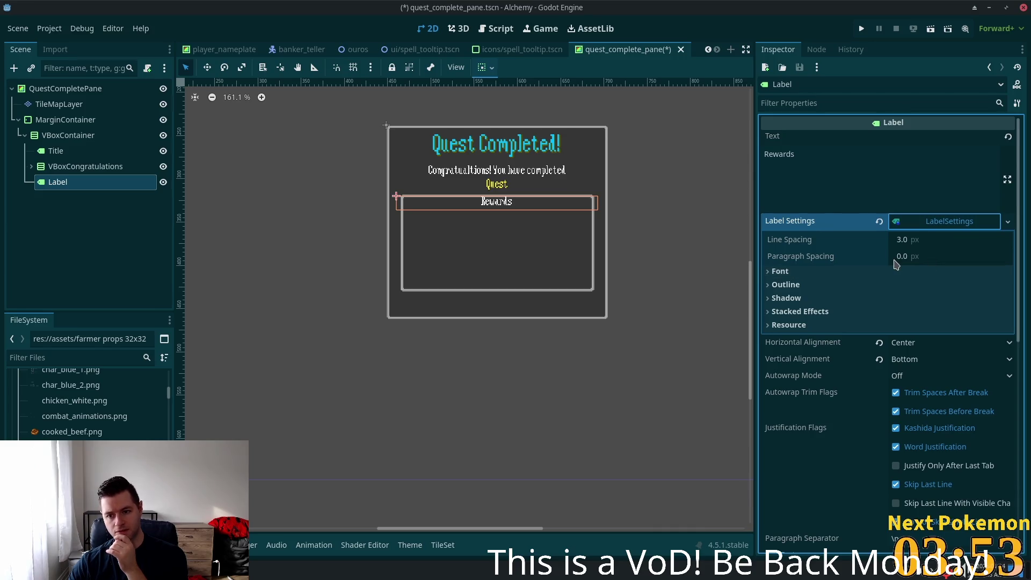
click(921, 261)
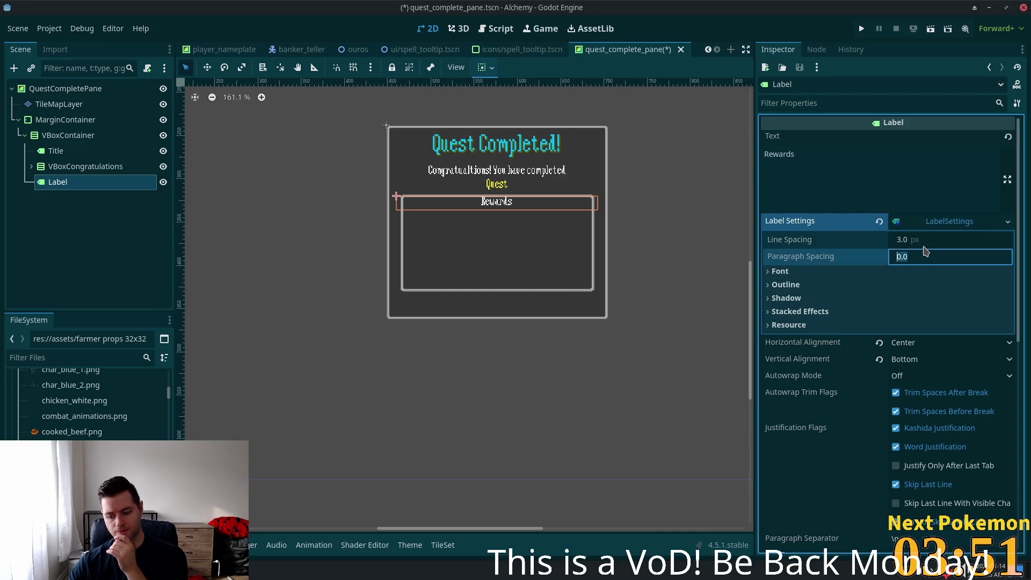
key(Up)
key(Up)
key(Up)
key(Up)
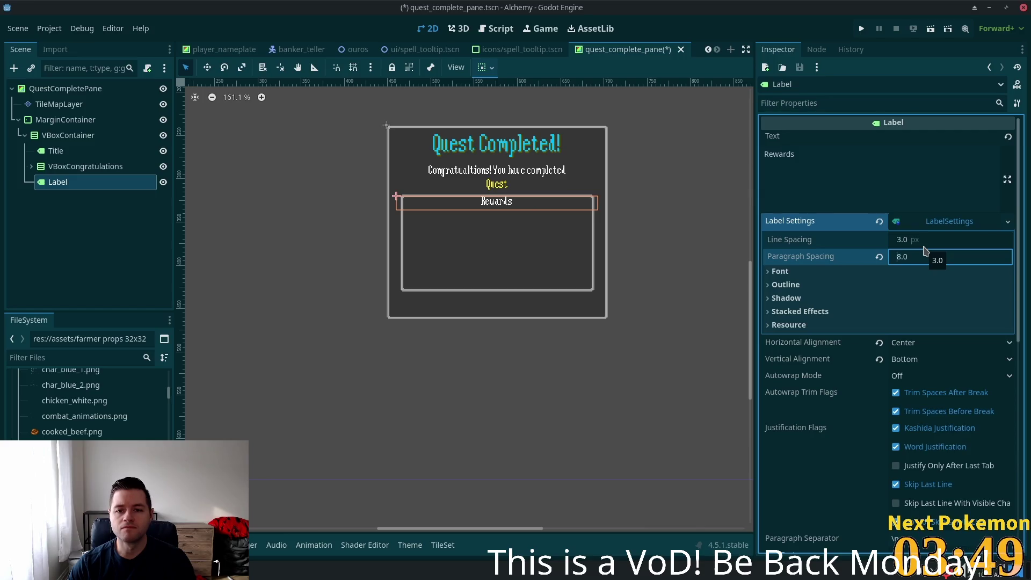
key(shift+Tab)
key(Up)
key(Up)
key(Up)
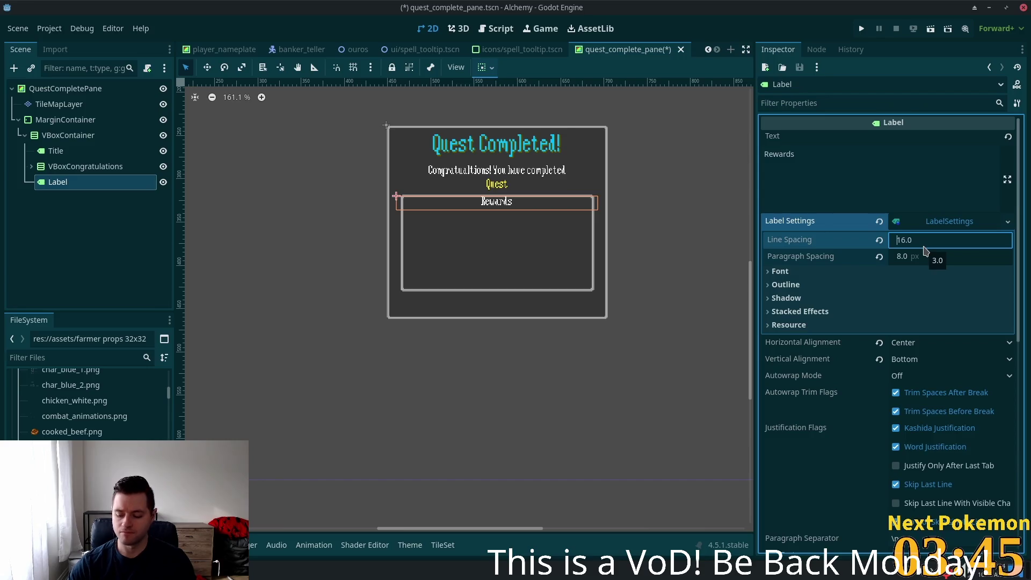
key(Delete)
key(Delete)
key(Delete)
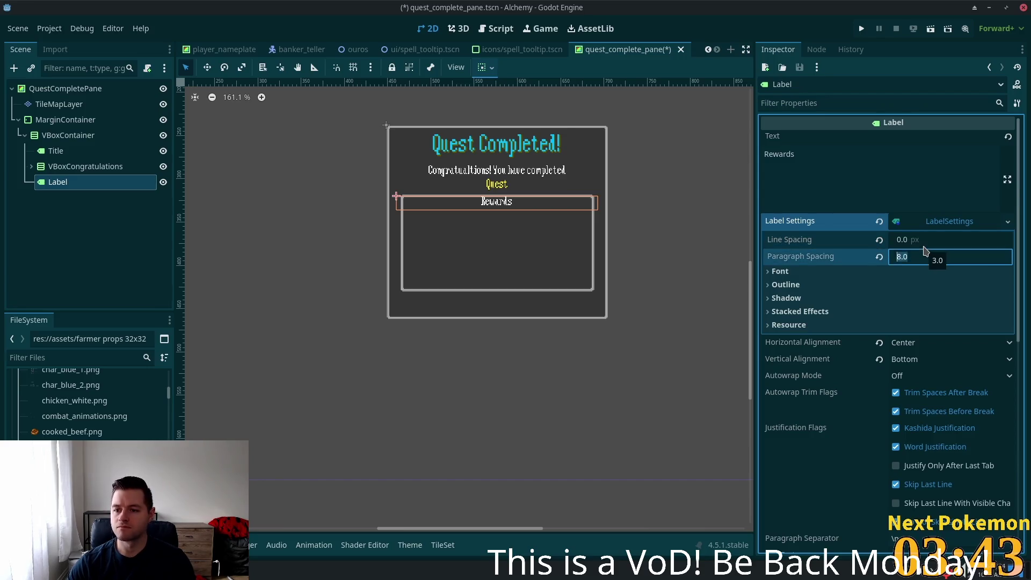
key(Tab)
text(0)
key(Return)
- Set the Rewards label settings' font colour to cyan, Color(0.0, 0.749, 1.0)
click(780, 271)
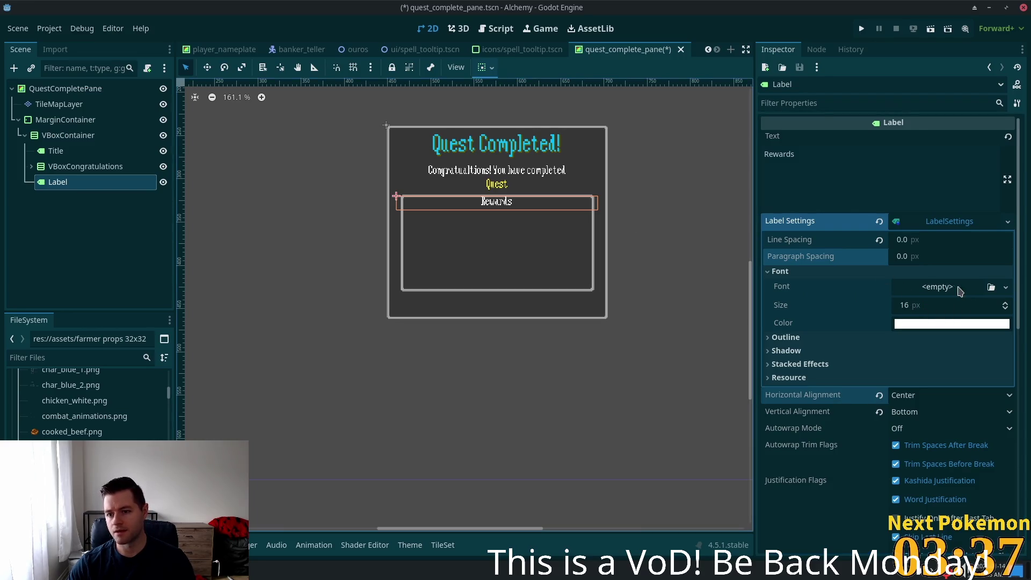
click(950, 324)
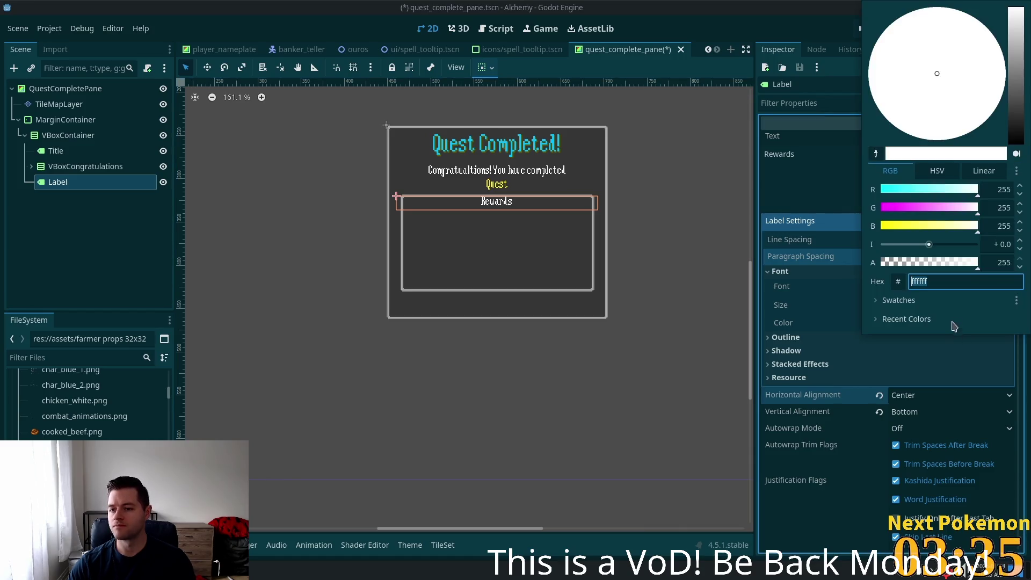
click(898, 281)
double_click(971, 283)
drag(930, 282, 910, 282)
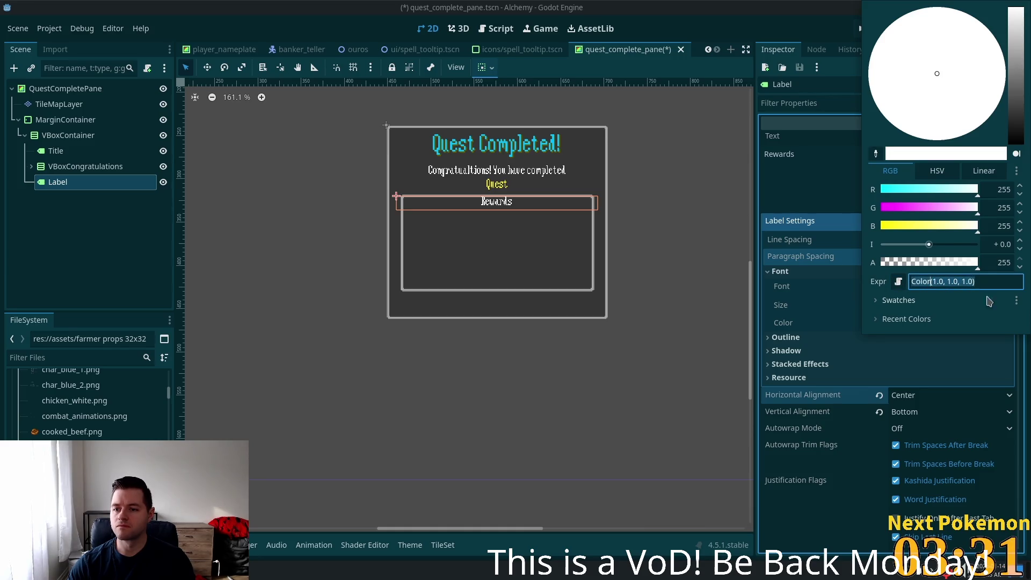
key(shift+Right)
key(ctrl+v)
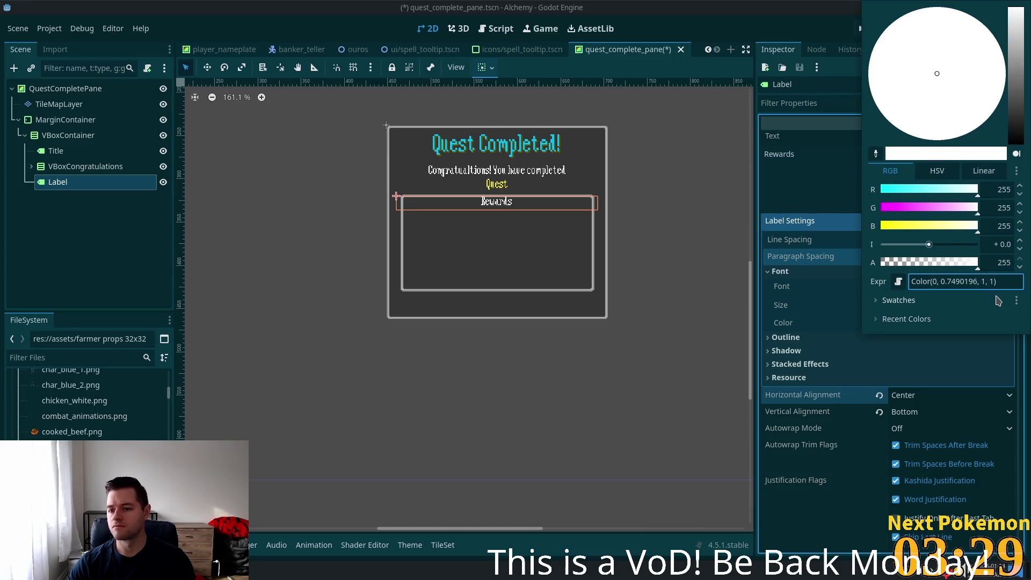
key(Tab)
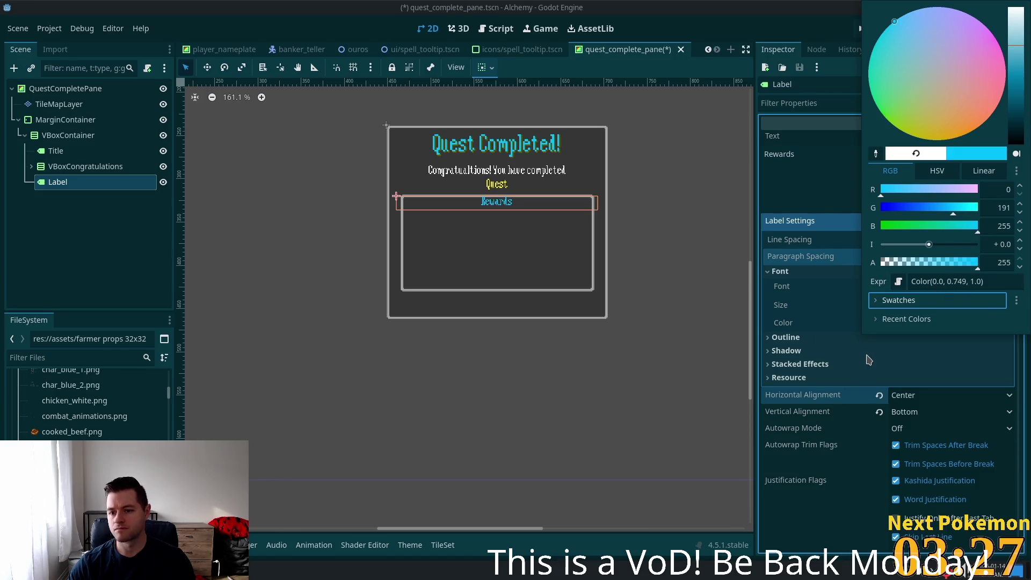
click(825, 350)
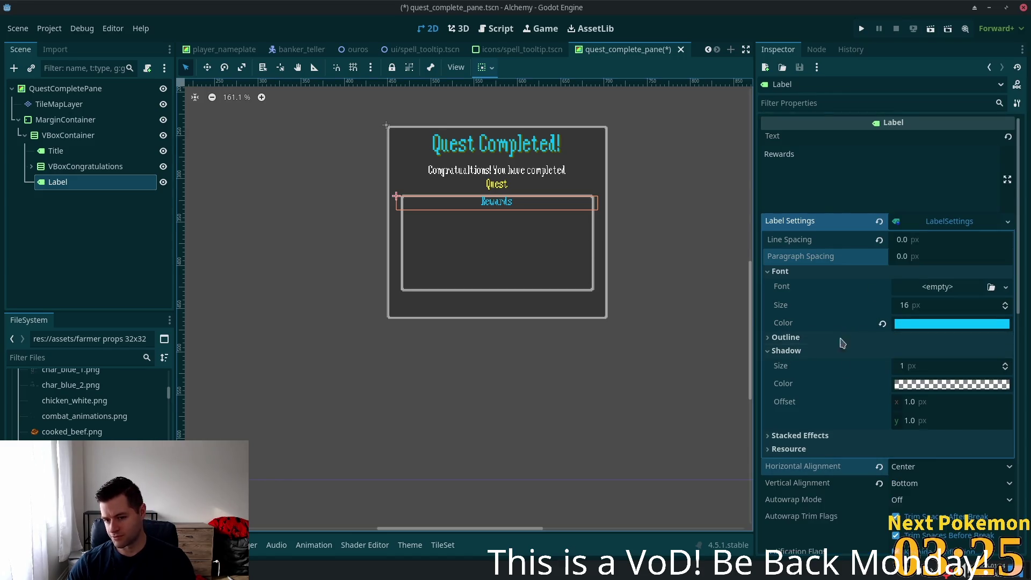
- Look over the label settings' stacked effects section, leaving it unchanged
scroll(839, 338, down, 5)
click(778, 273)
click(778, 272)
scroll(855, 281, up, 3)
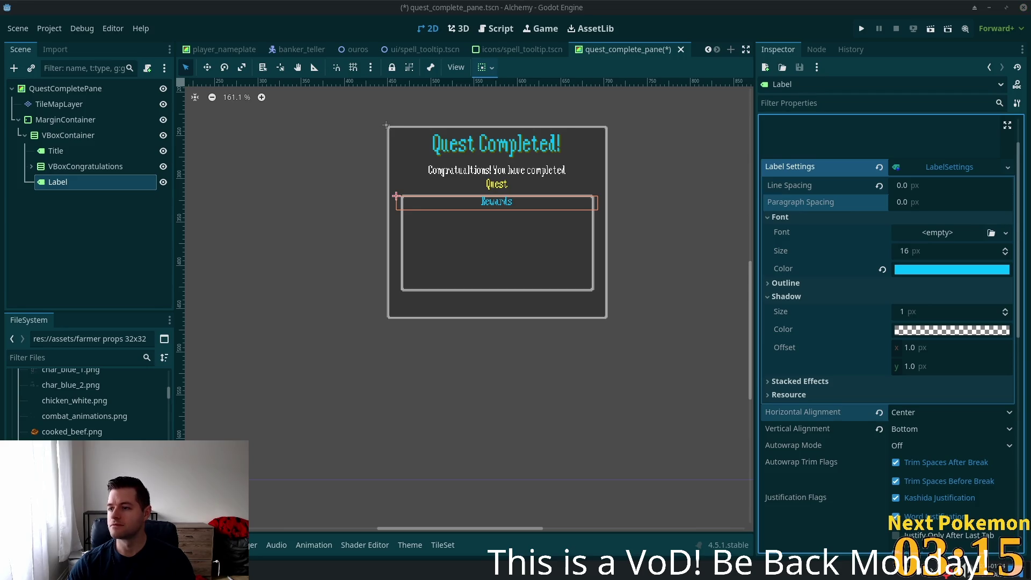
scroll(873, 268, down, 2)
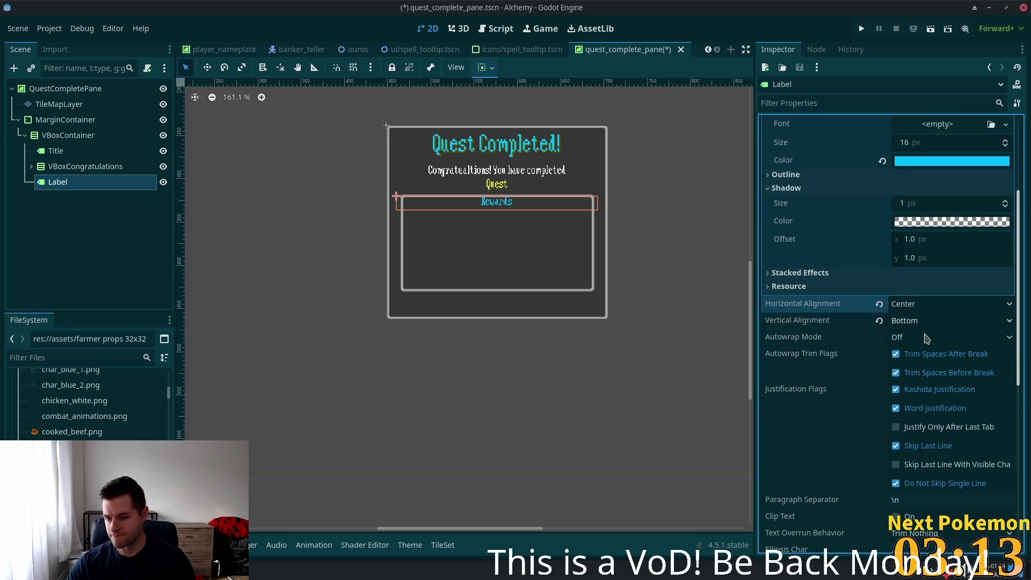
- Set the Rewards label's vertical container sizing to Fill
scroll(908, 352, down, 4)
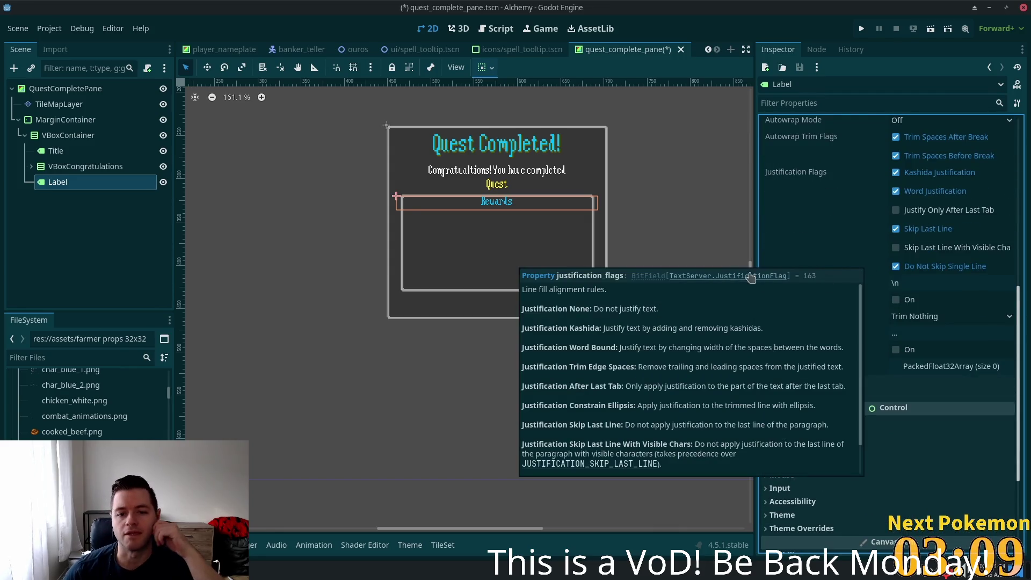
scroll(890, 369, down, 2)
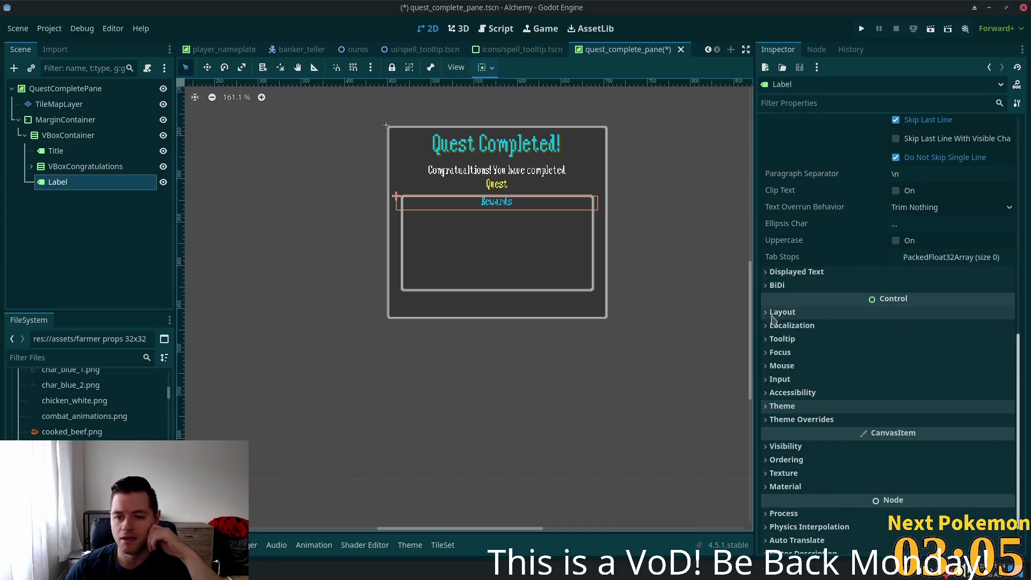
click(817, 312)
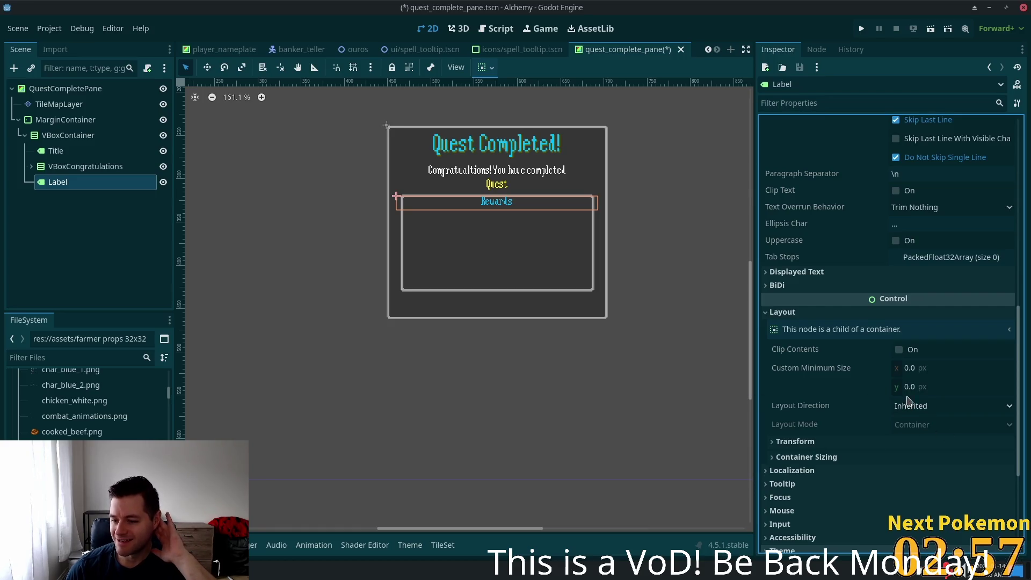
click(930, 364)
click(936, 388)
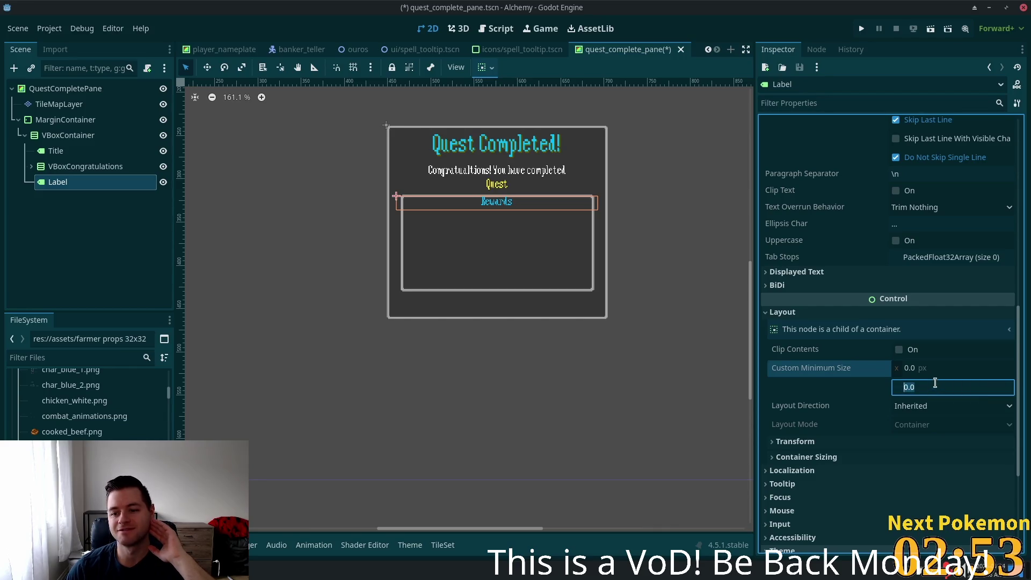
click(827, 457)
scroll(913, 429, down, 2)
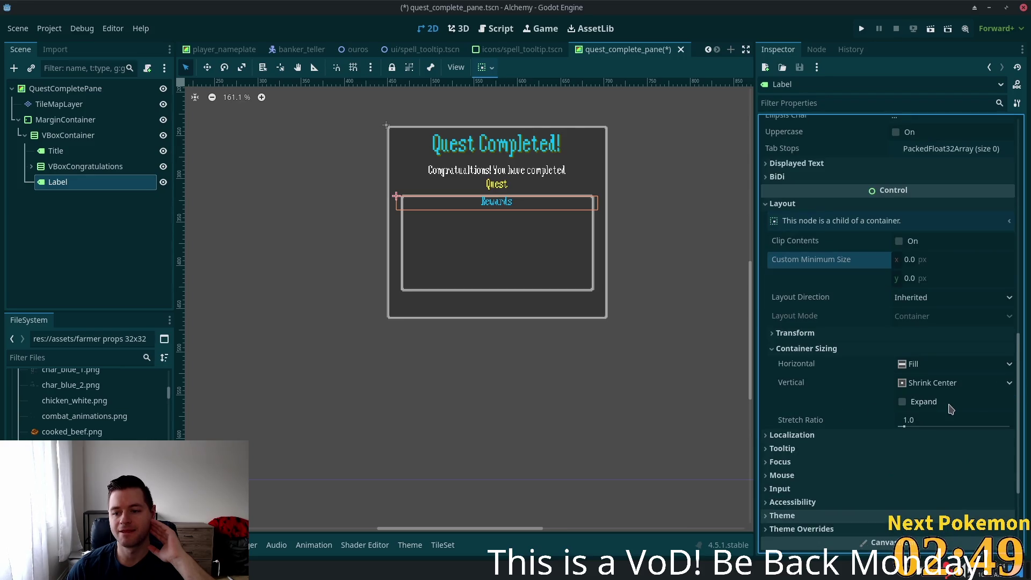
click(924, 384)
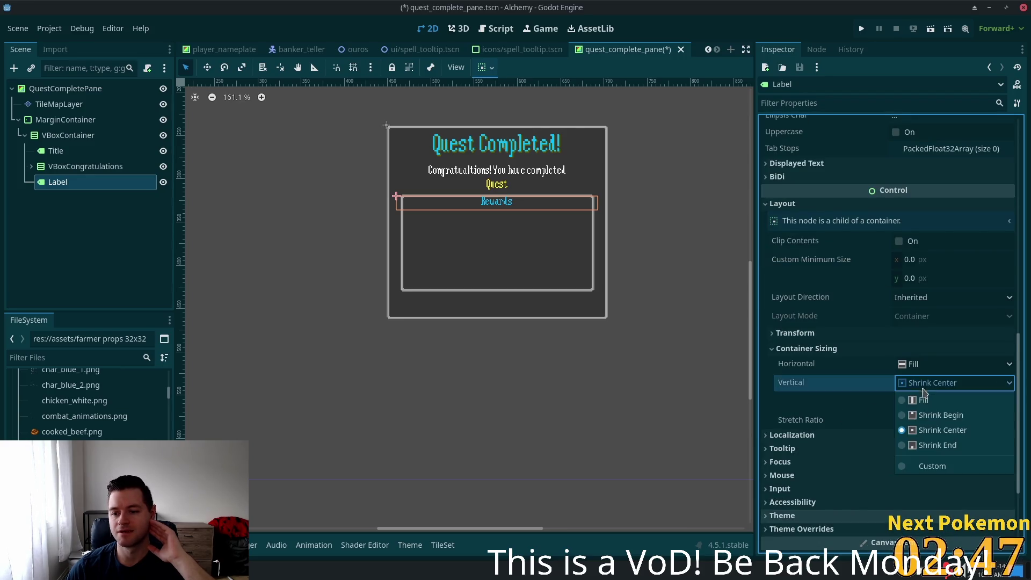
click(921, 448)
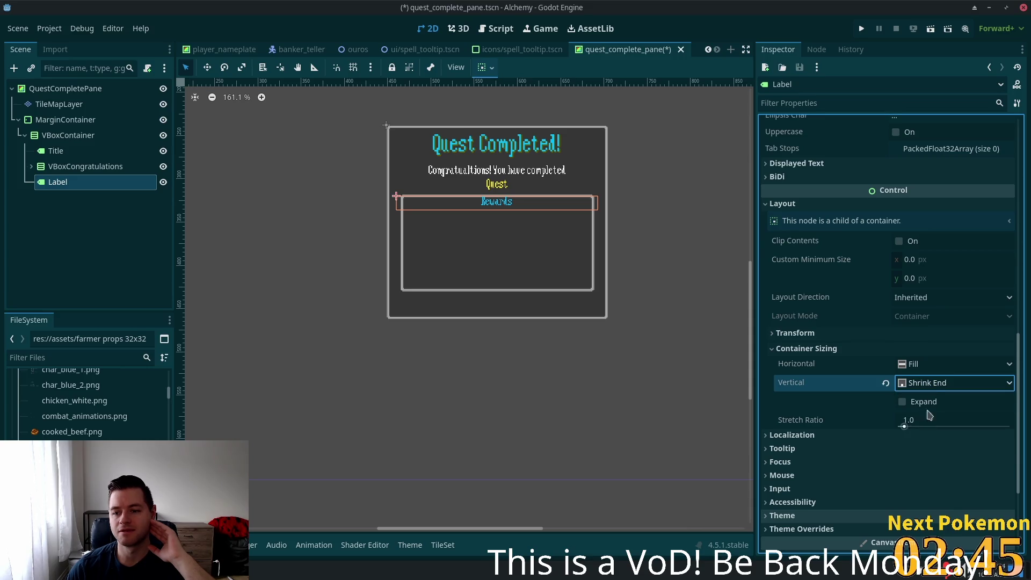
click(926, 384)
click(925, 401)
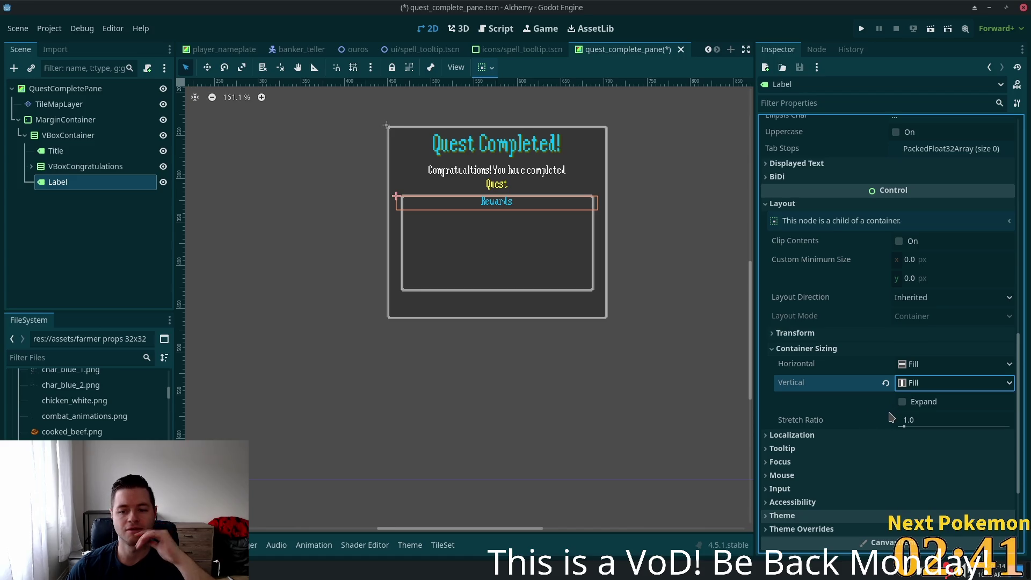
- Give the Rewards label a custom minimum height of 20 px
click(795, 333)
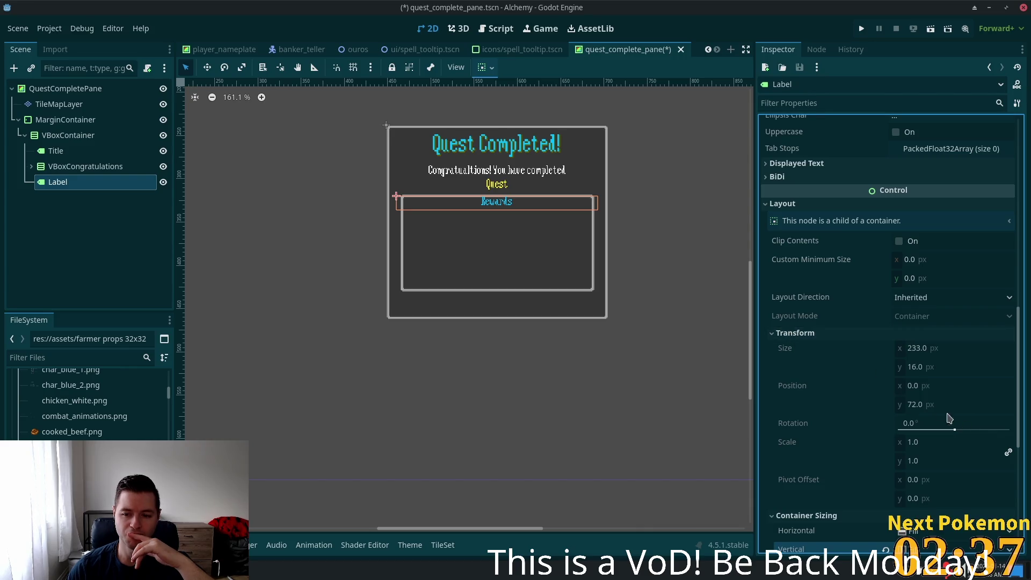
click(922, 401)
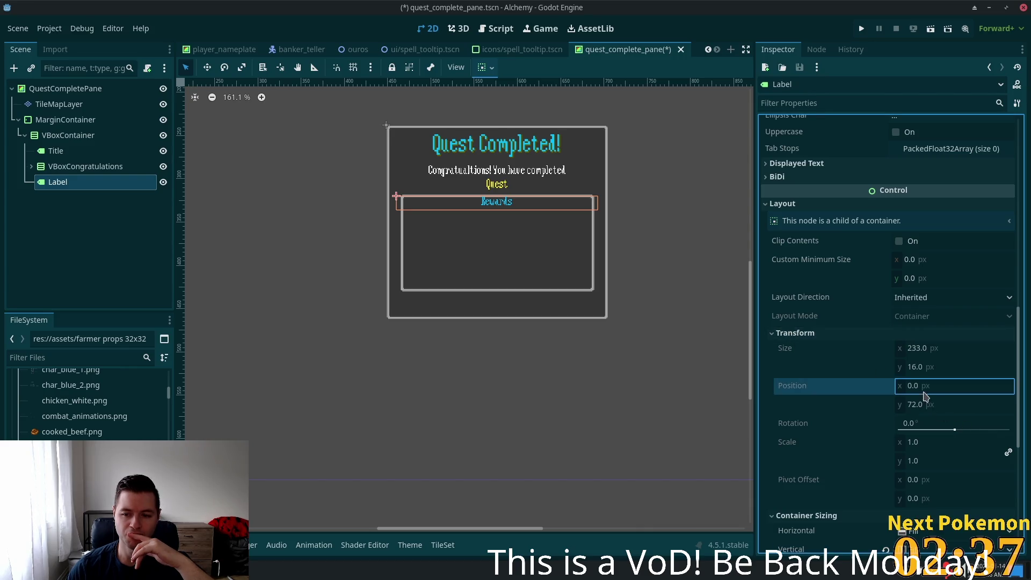
click(924, 280)
key(Up)
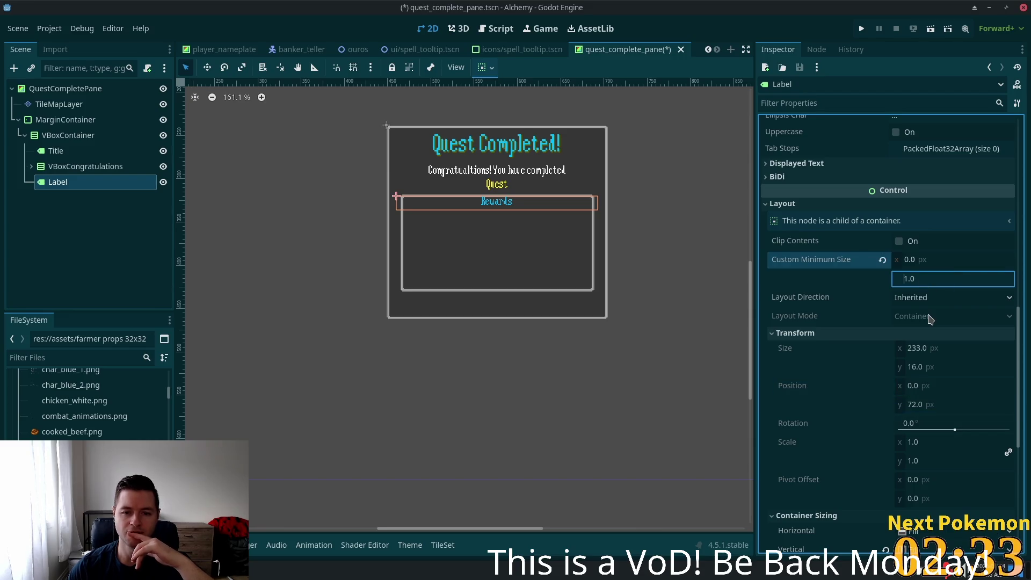
key(Up)
key(Up)
key(Up)
key(Up)
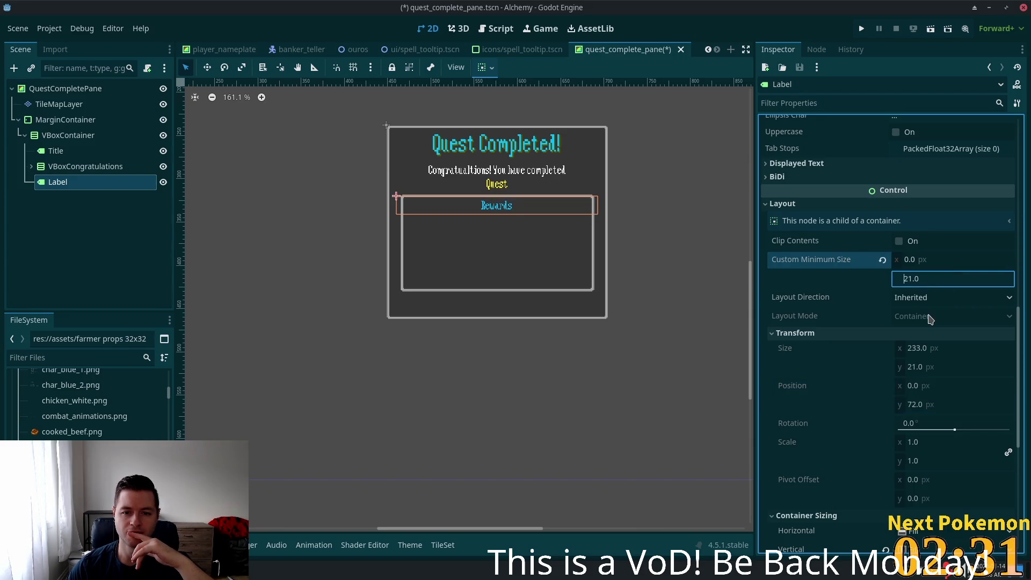
key(Down)
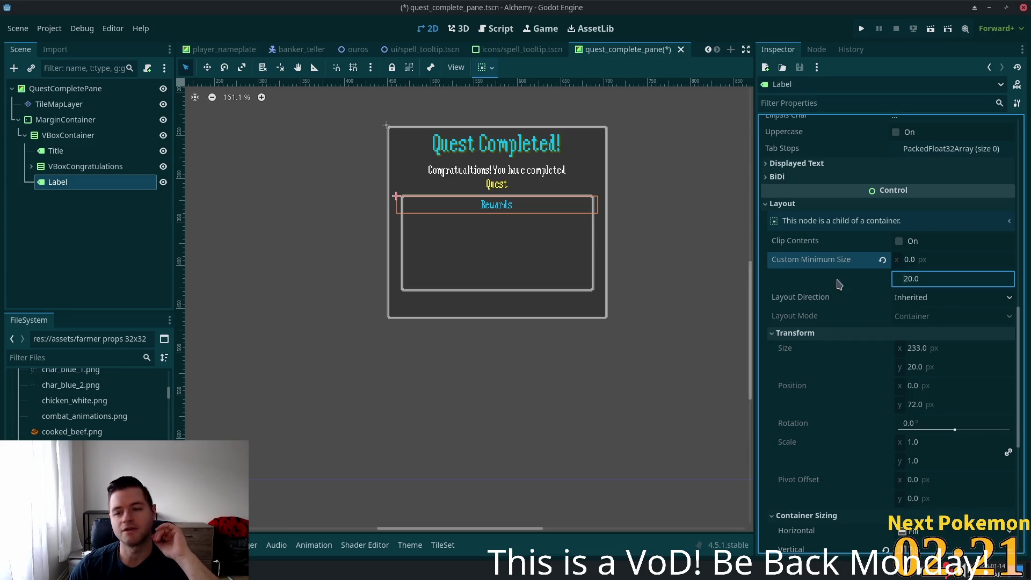
click(890, 301)
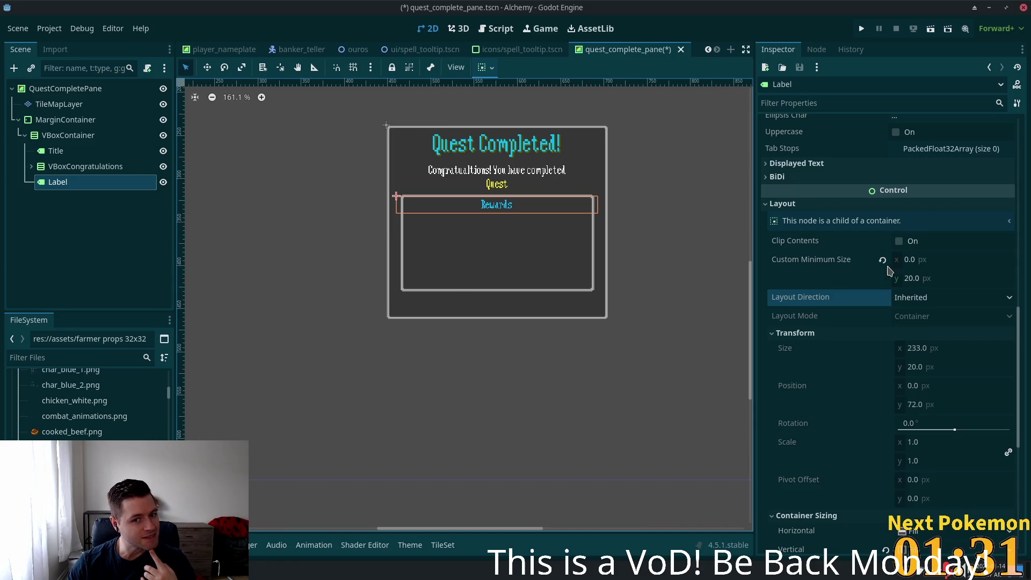
- Set the Rewards label's custom minimum height to 22 px after trying 25
click(928, 278)
text(25)
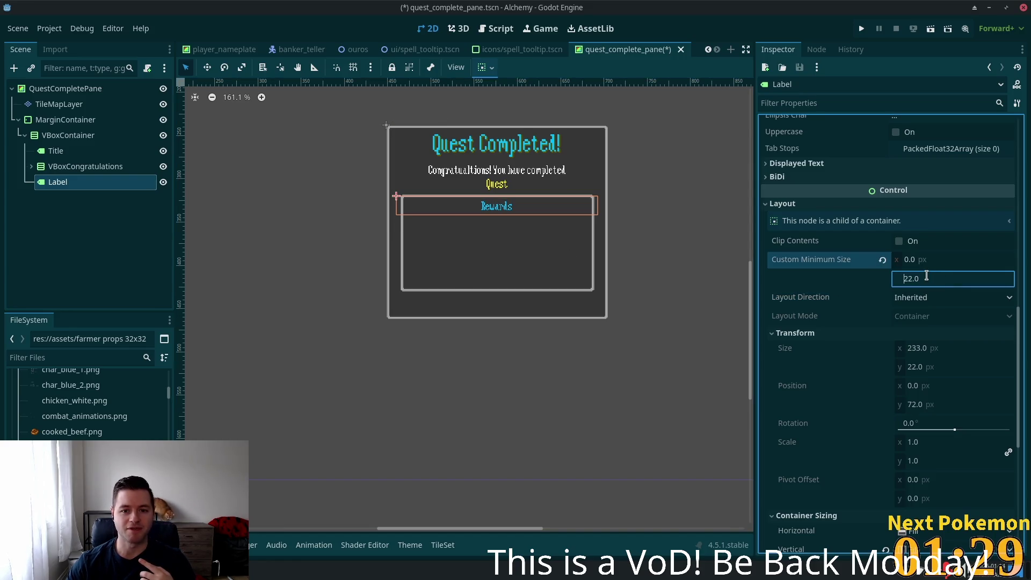
key(Return)
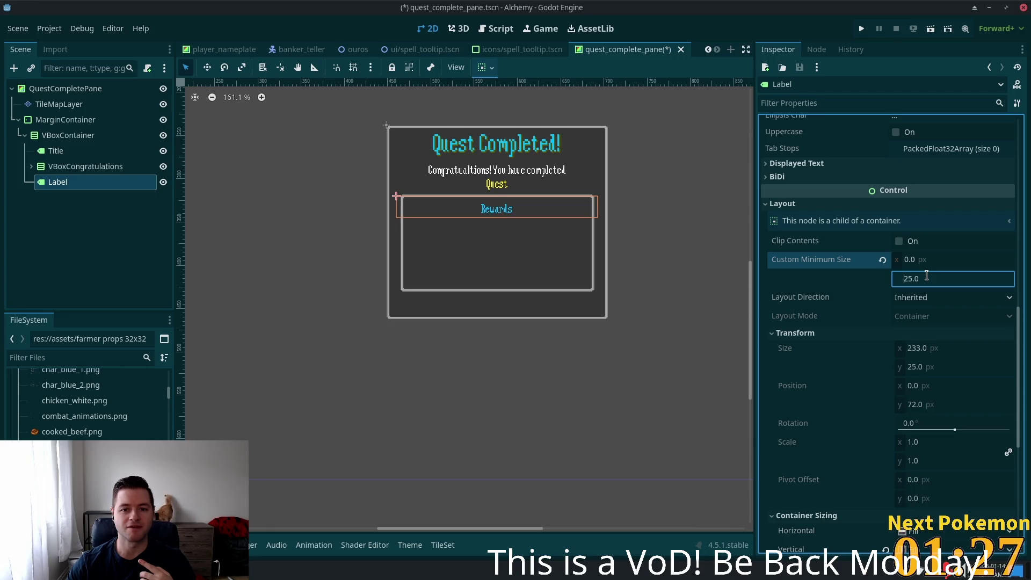
text(22)
key(Return)
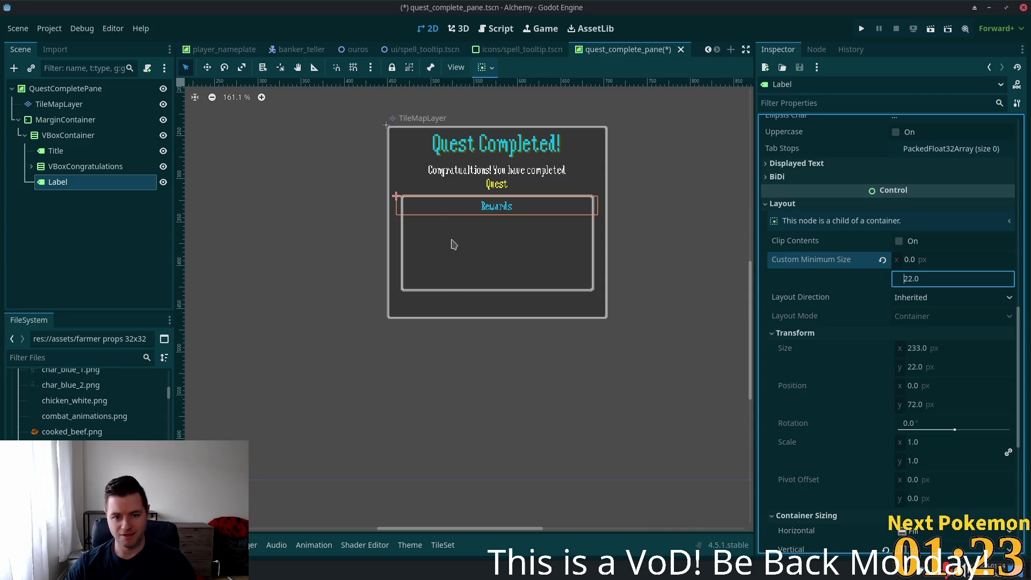
click(76, 122)
click(52, 87)
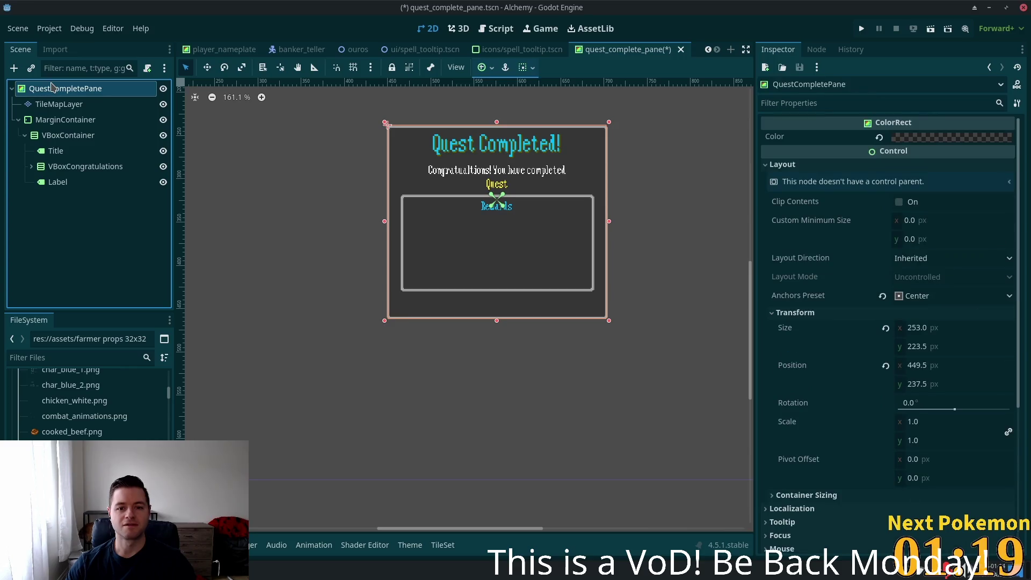
click(48, 104)
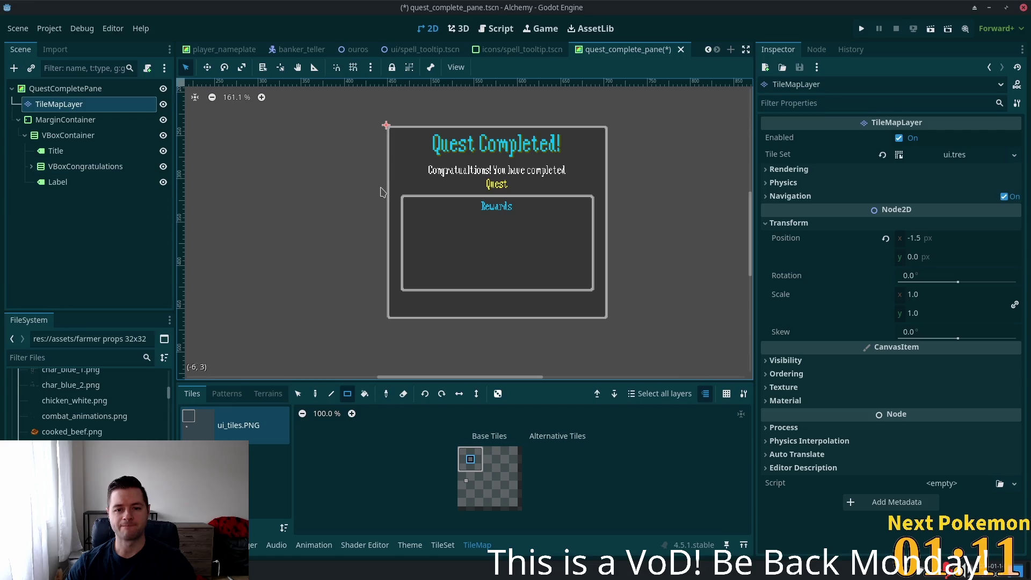
scroll(350, 182, up, 3)
drag(382, 199, 290, 184)
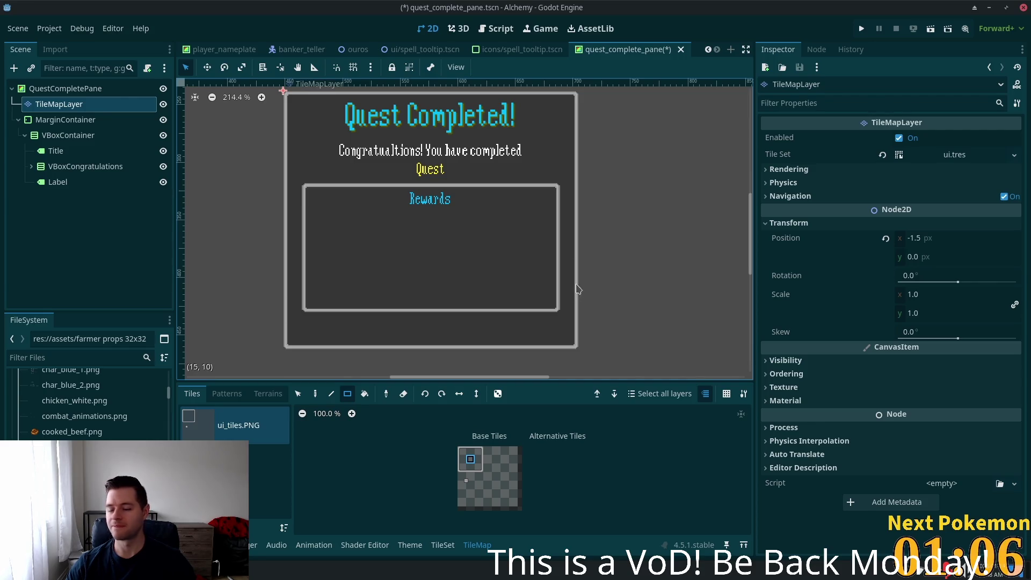
click(100, 183)
click(59, 135)
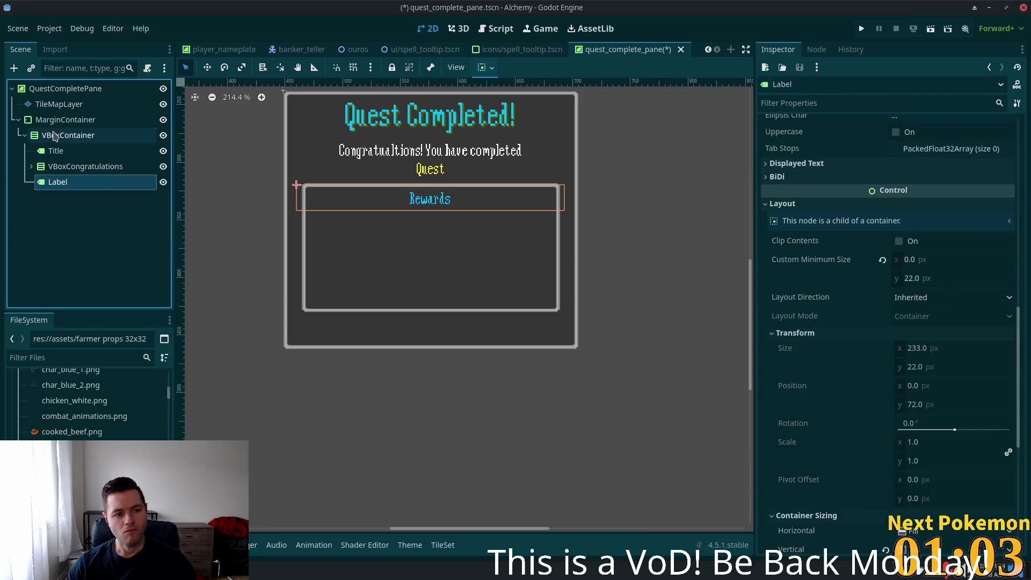
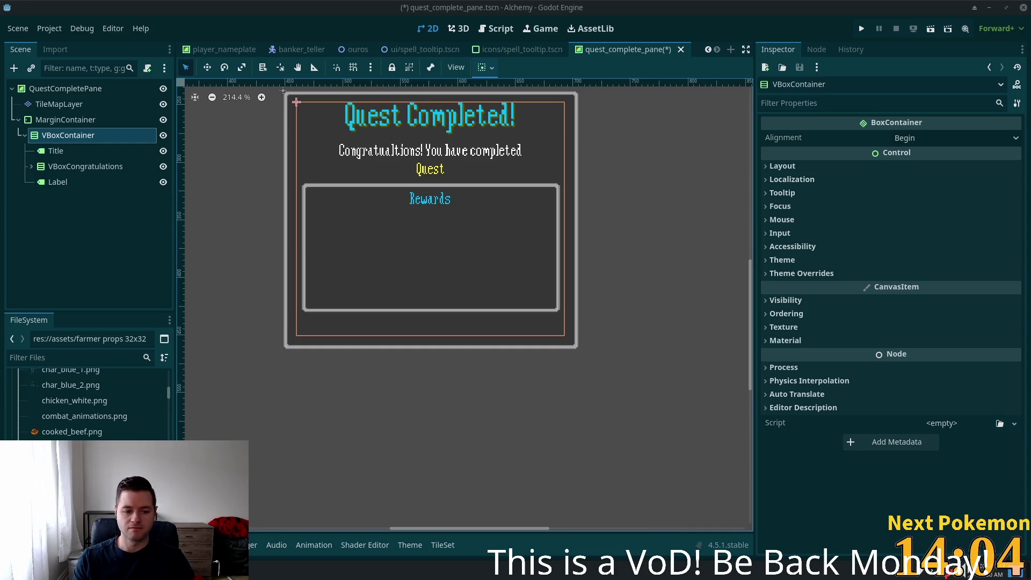
- Search the Pokémon game's owned list for 'pachi', then return to the quest pane scene
key(alt+Tab)
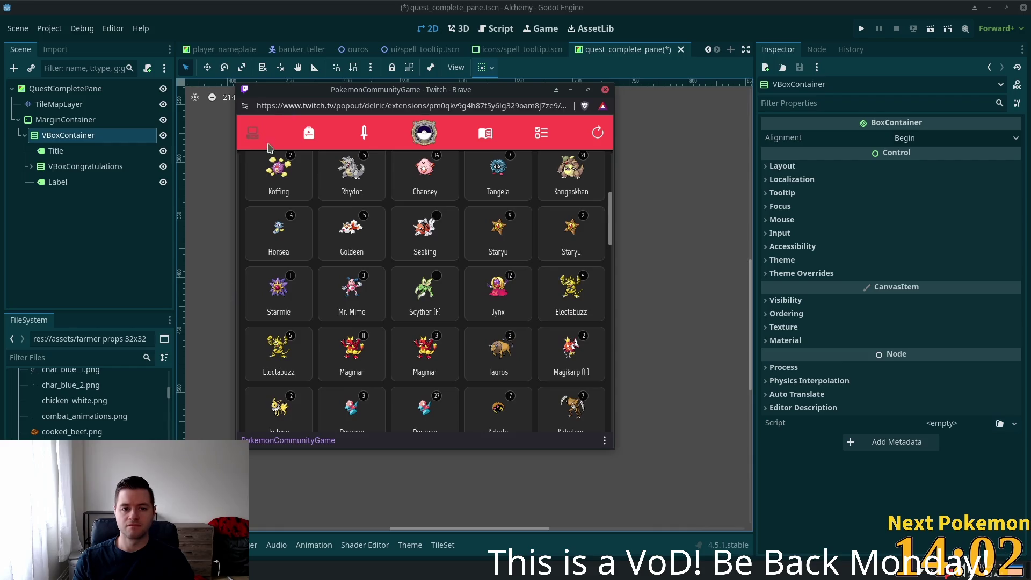
scroll(610, 227, up, 10)
click(331, 171)
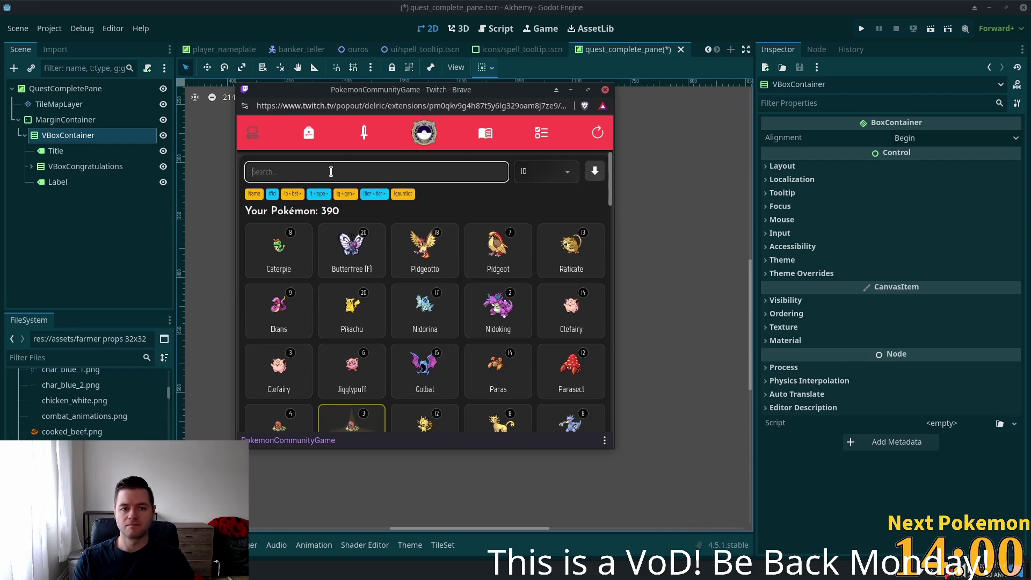
text(pachi)
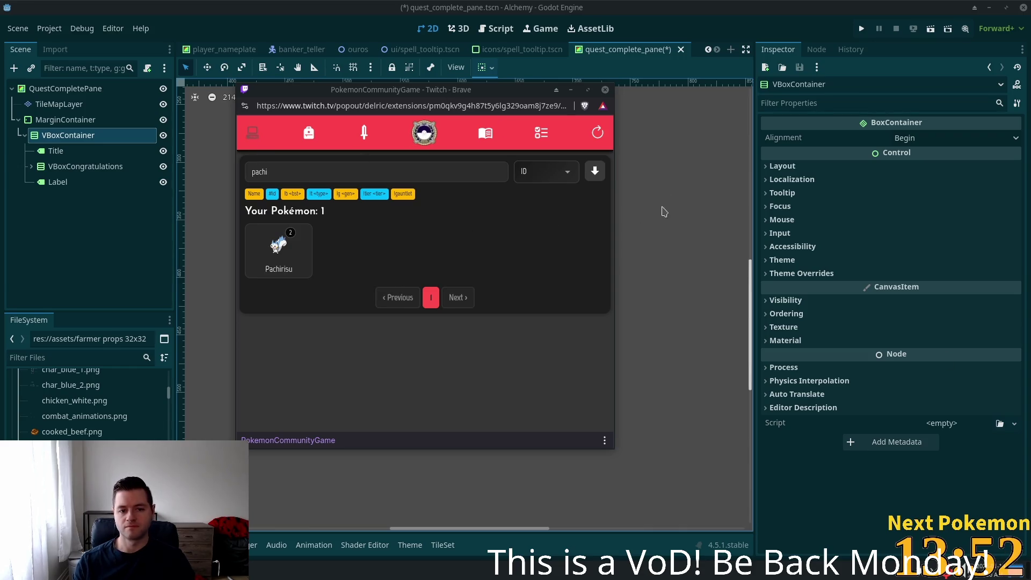
click(701, 2)
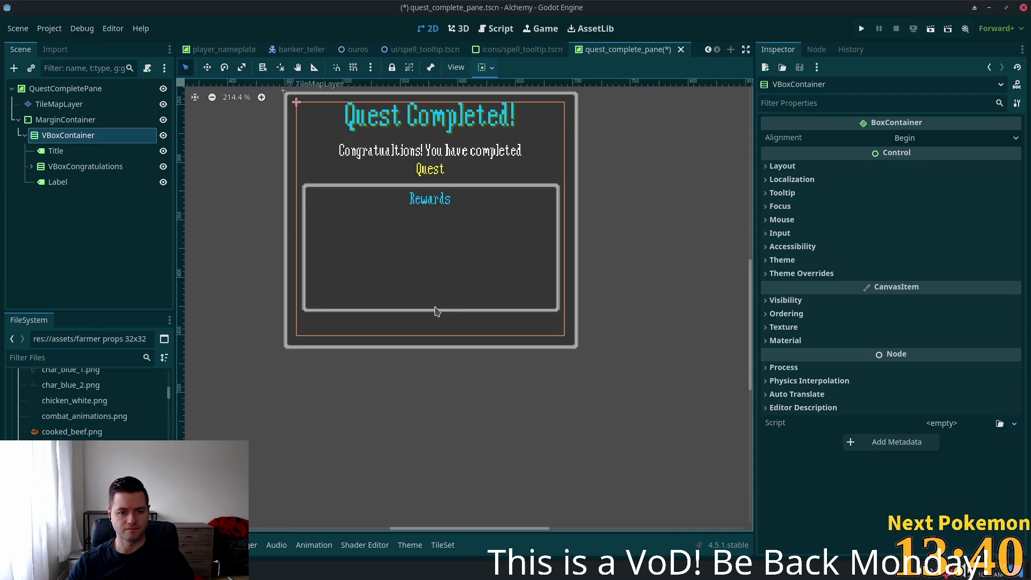
- Add a flat Button as a child of the VBoxContainer
click(81, 120)
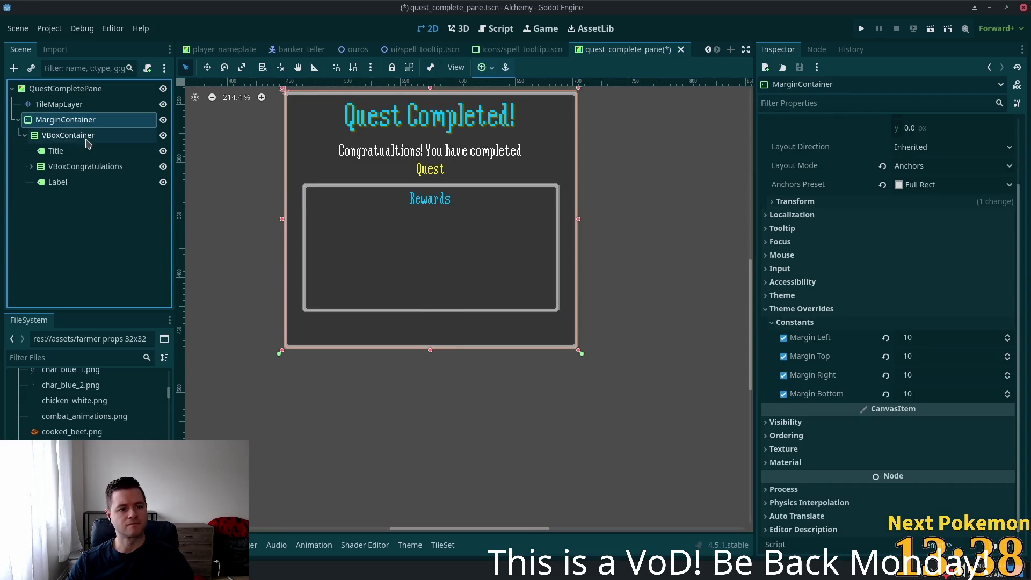
click(85, 138)
key(ctrl+a)
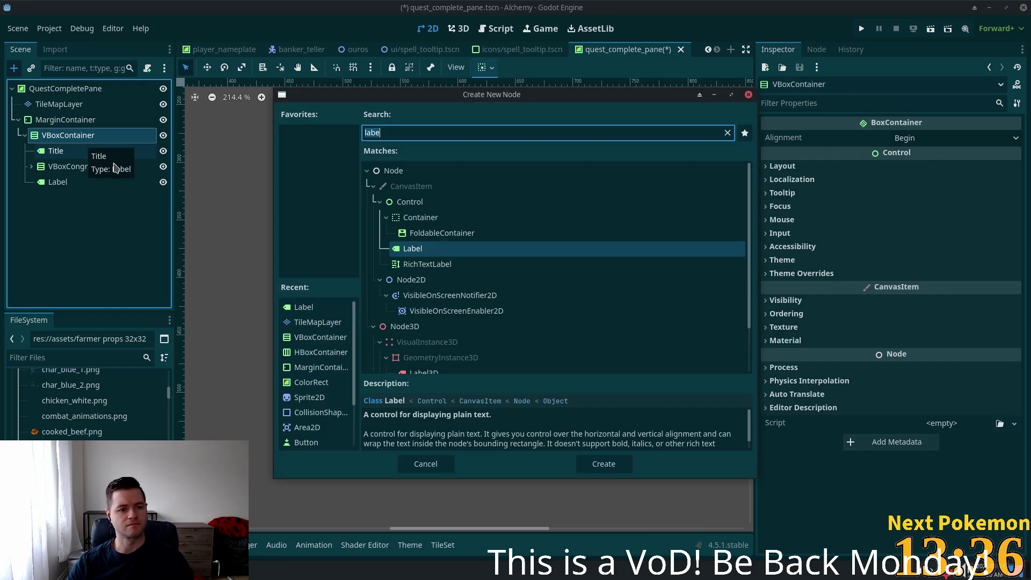
text(button)
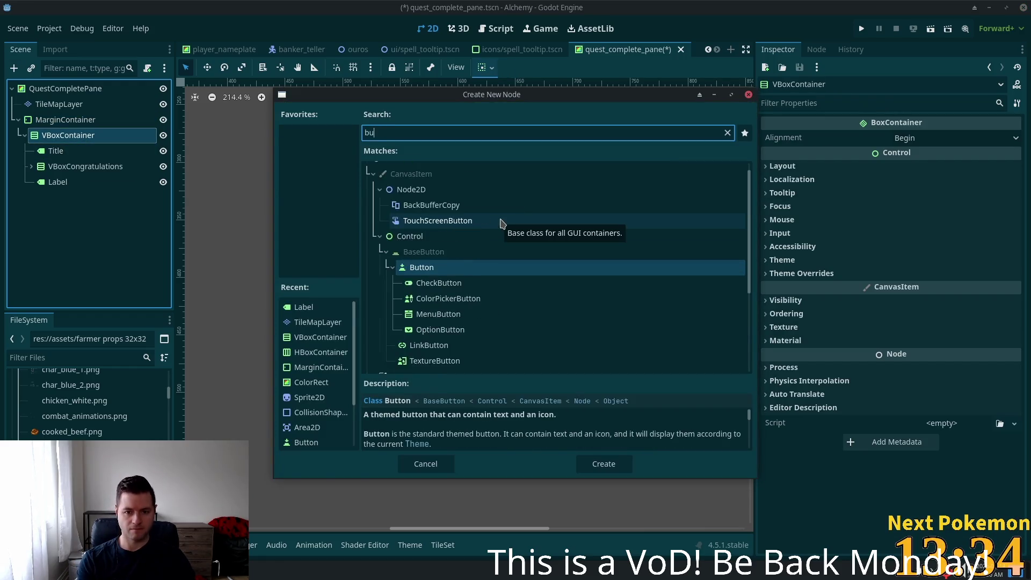
key(Return)
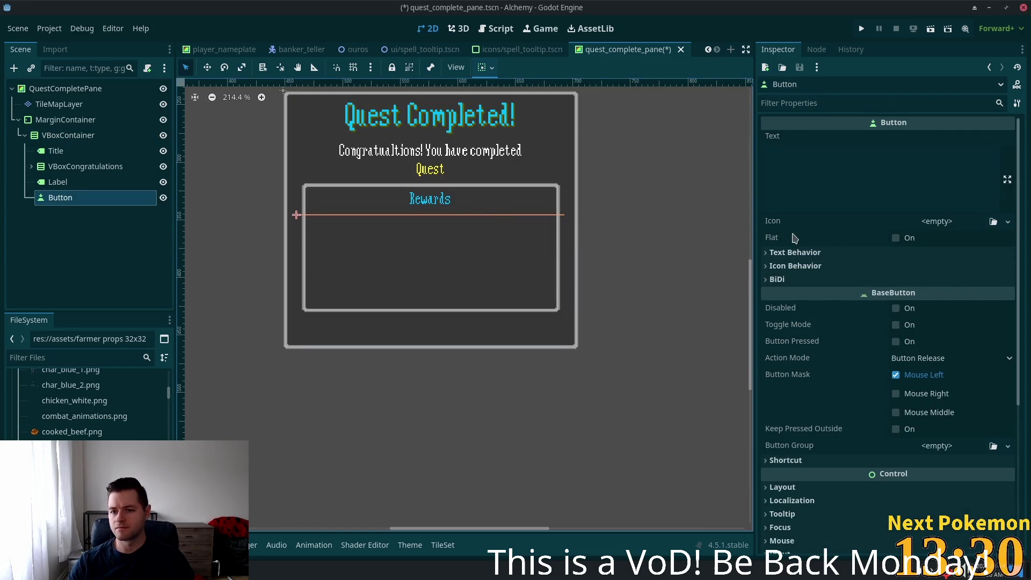
click(896, 238)
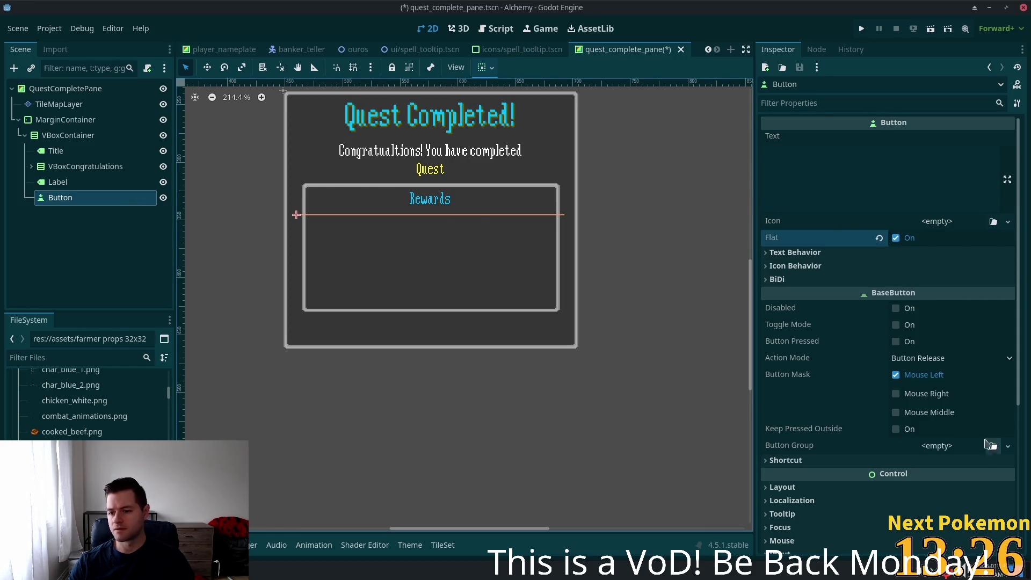
- Set the Button's vertical container sizing to Expand with Shrink End
scroll(873, 473, down, 3)
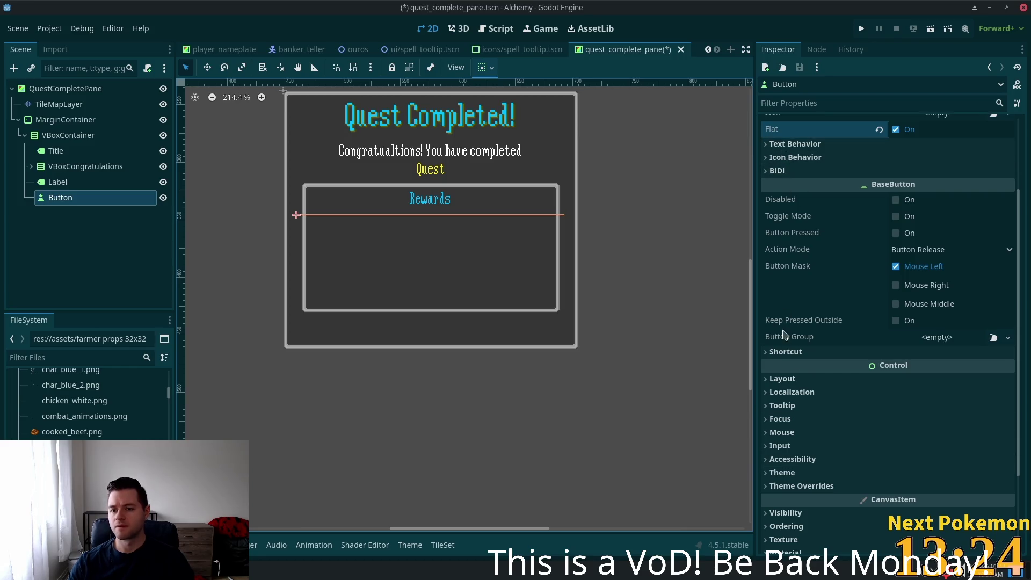
click(784, 379)
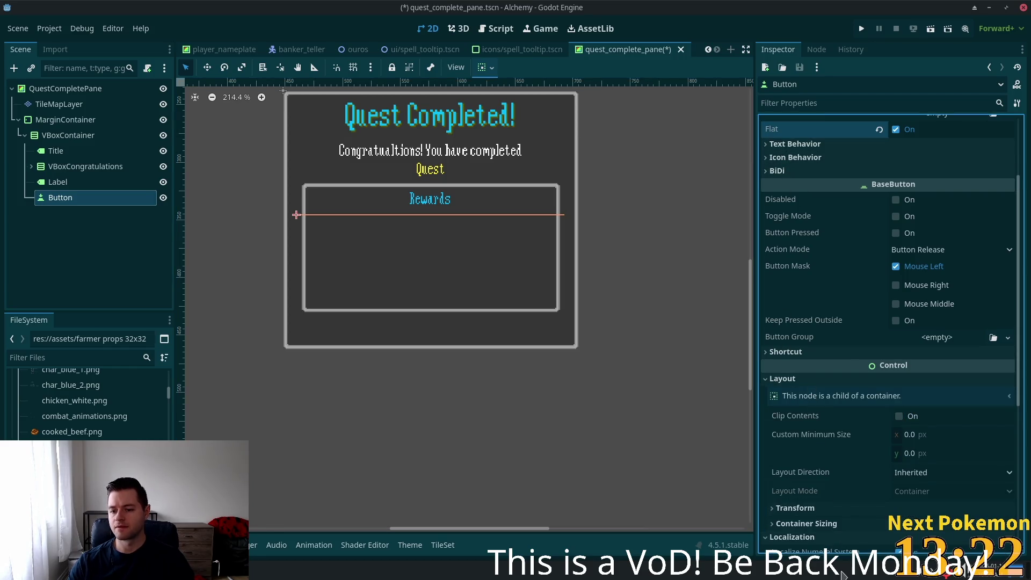
scroll(820, 365, down, 4)
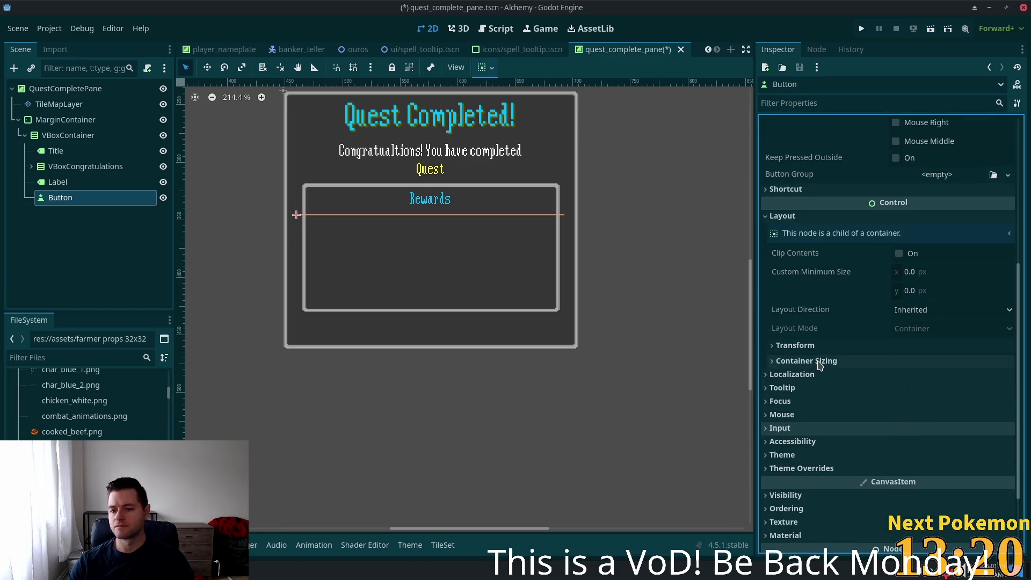
click(821, 364)
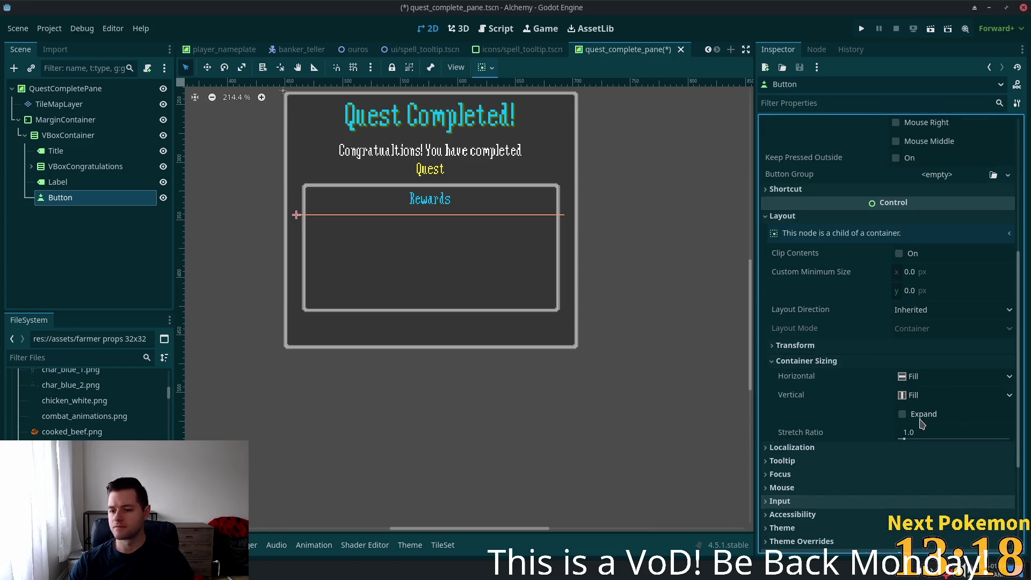
scroll(921, 423, down, 3)
click(915, 289)
click(848, 317)
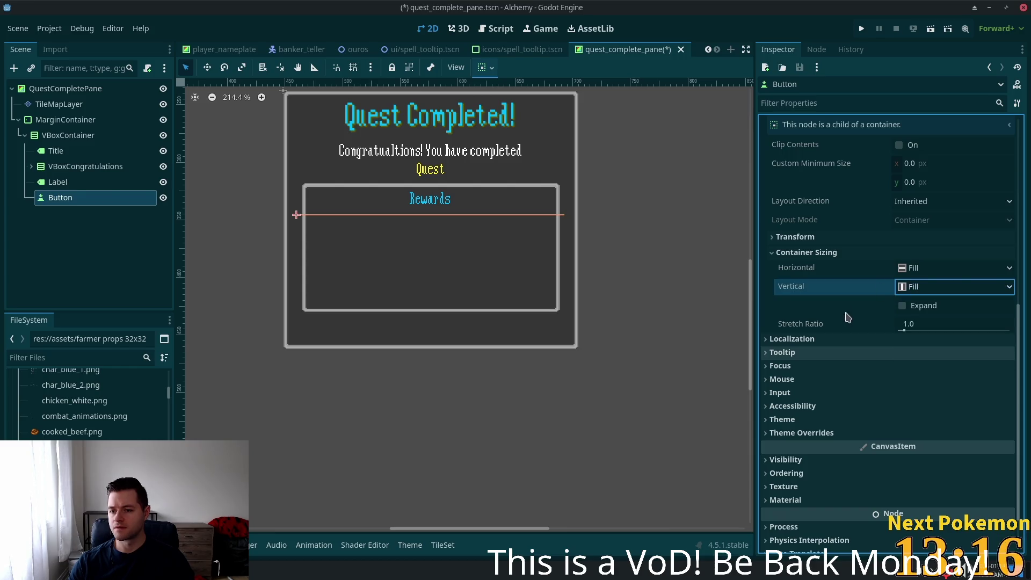
click(901, 306)
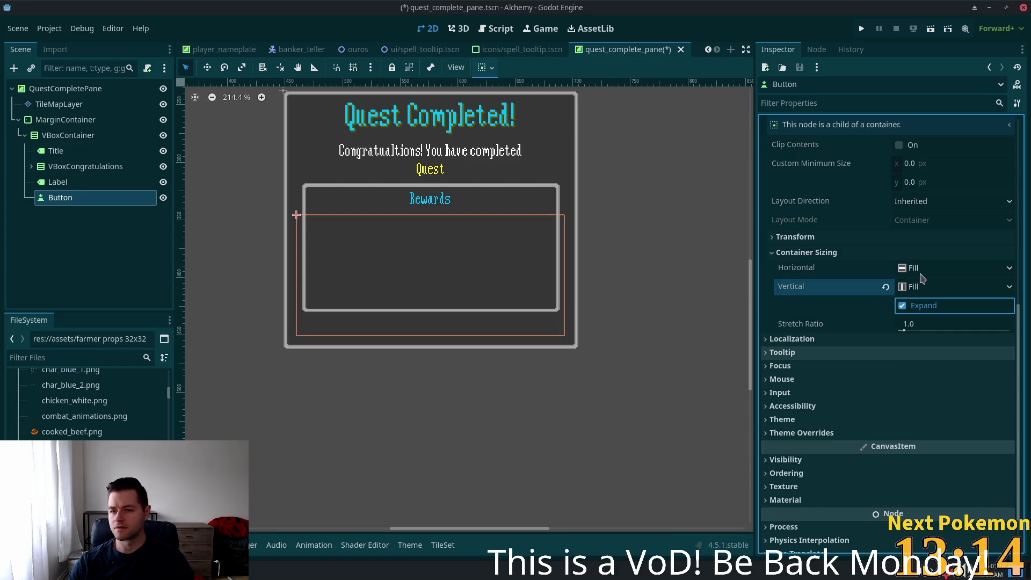
click(905, 287)
click(938, 349)
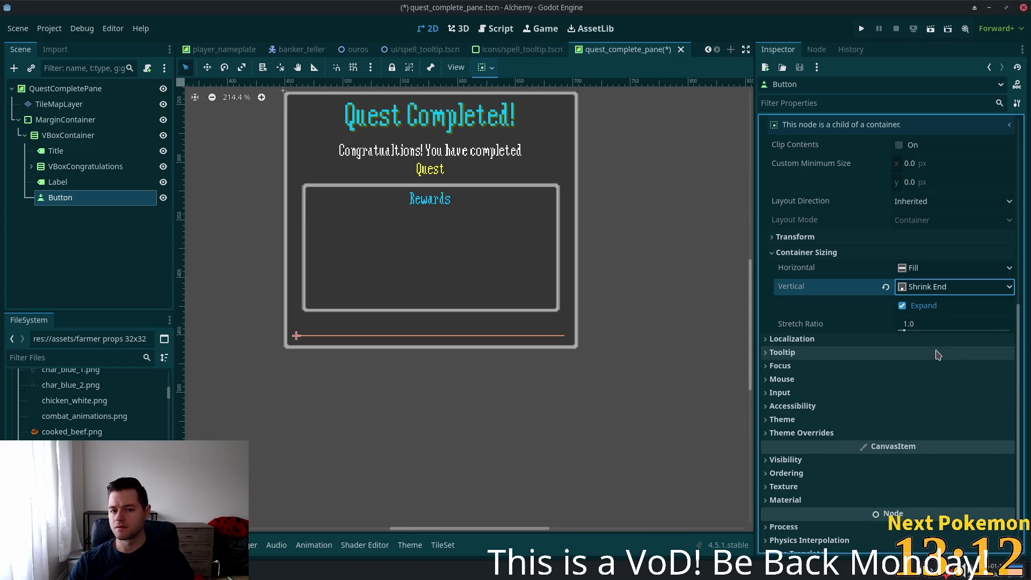
scroll(864, 189, up, 8)
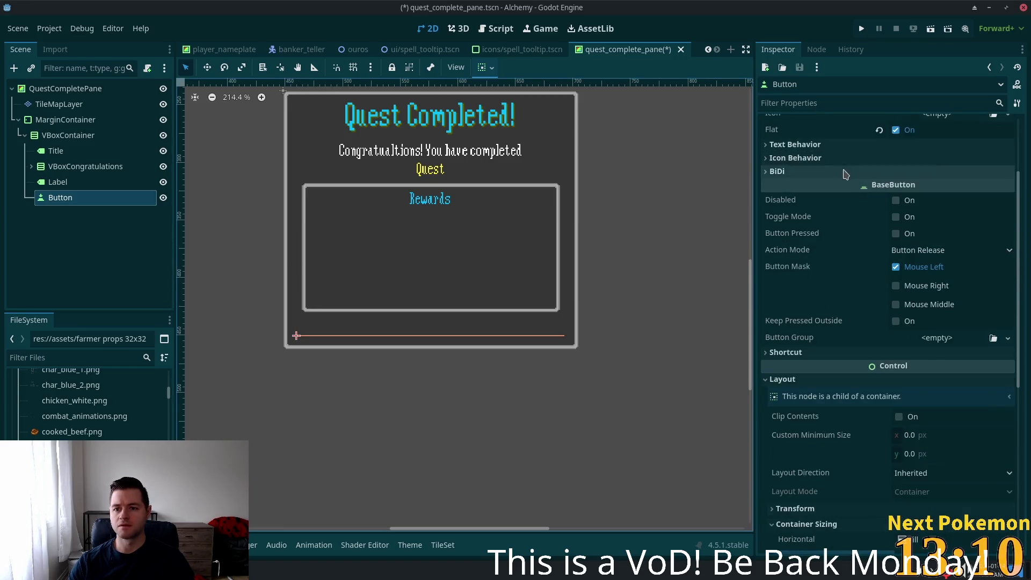
click(860, 191)
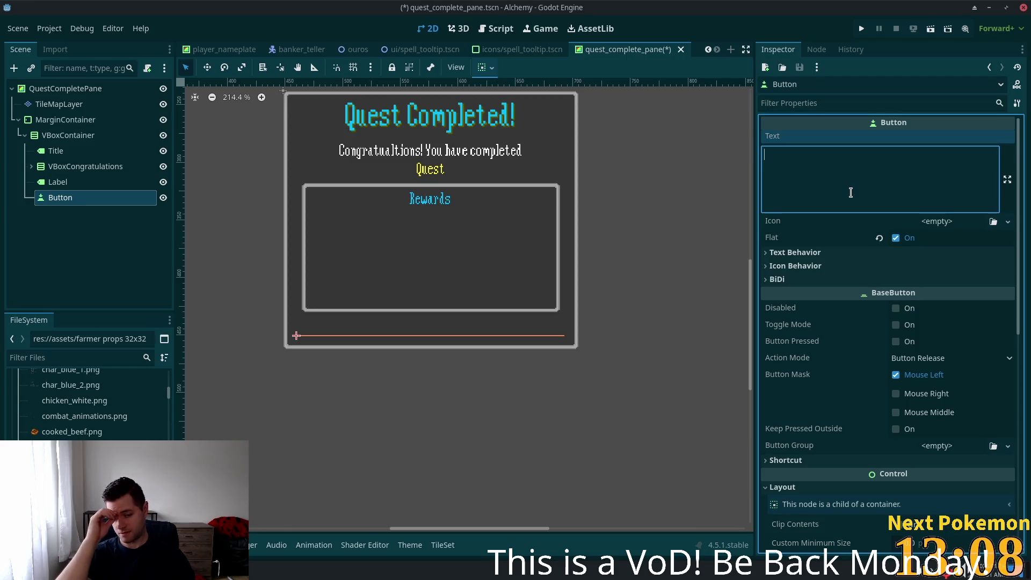
- Enter 'Dismiss' as the Button text and review its Icon and Text Behavior settings
text(Dis)
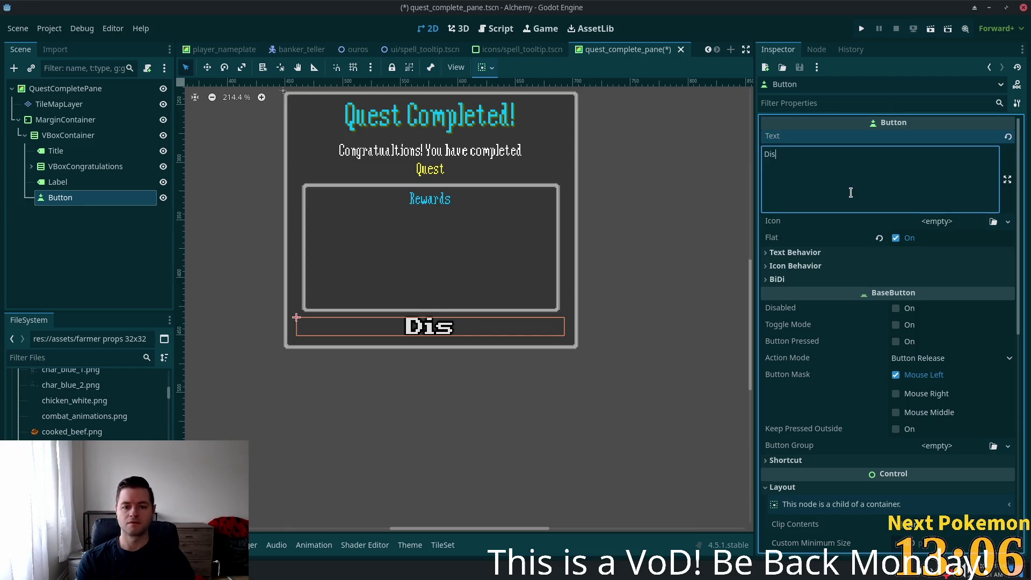
text(miss)
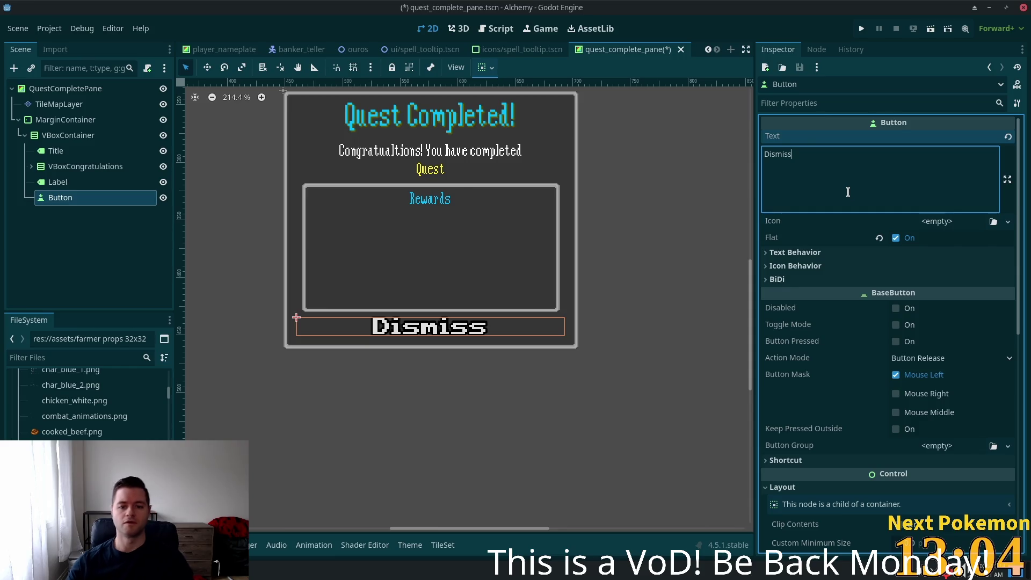
click(941, 221)
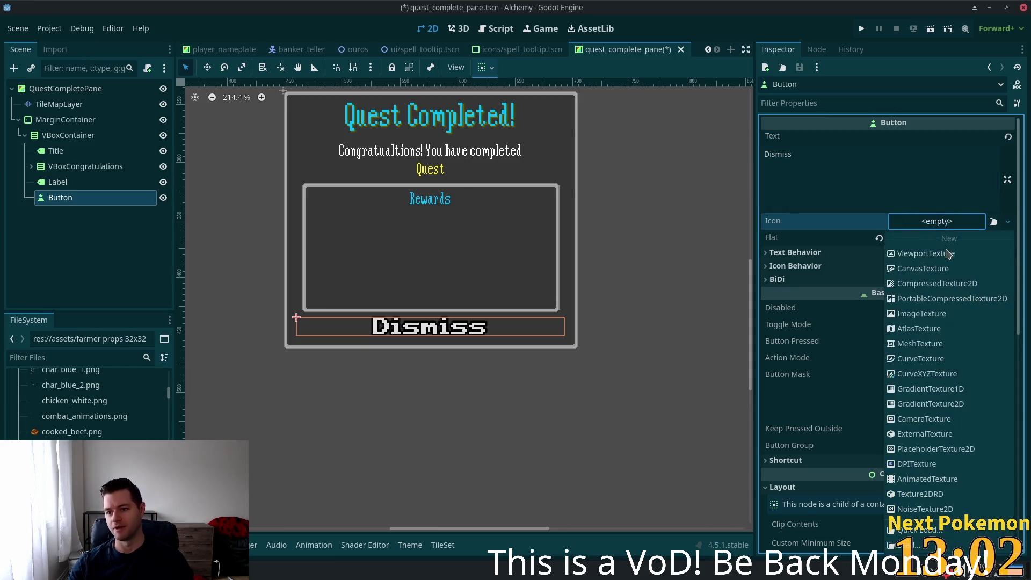
click(884, 240)
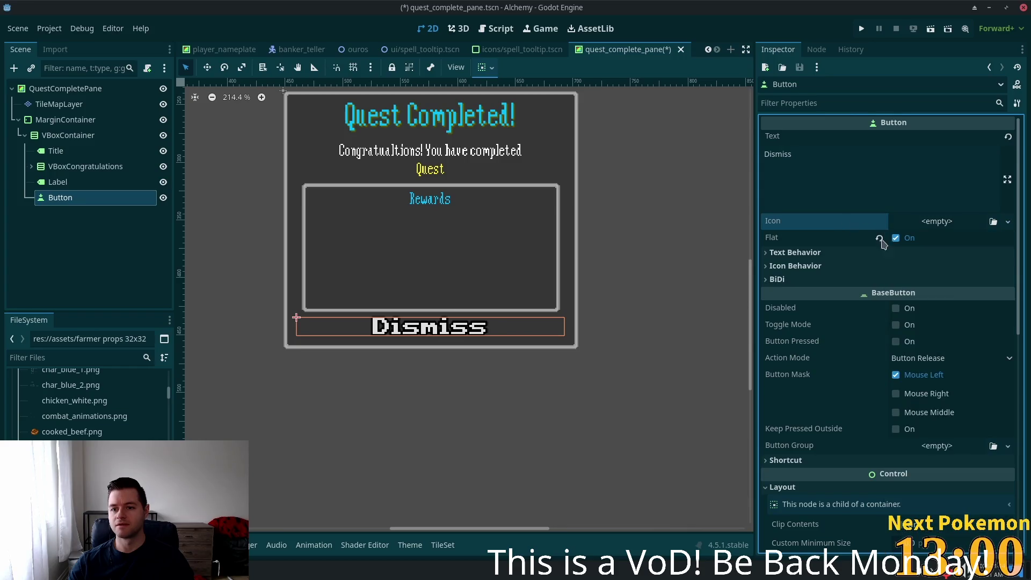
click(917, 254)
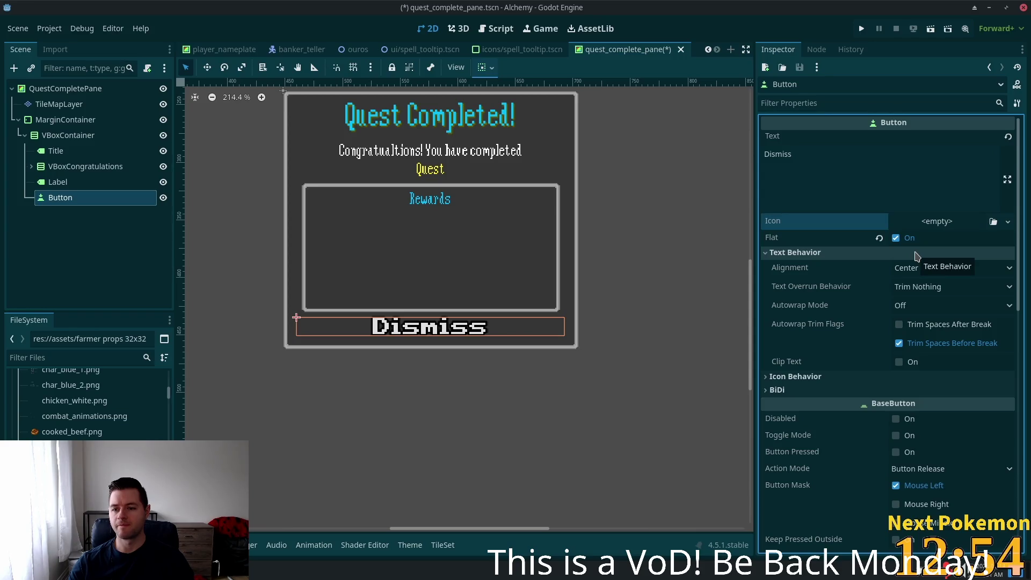
click(917, 253)
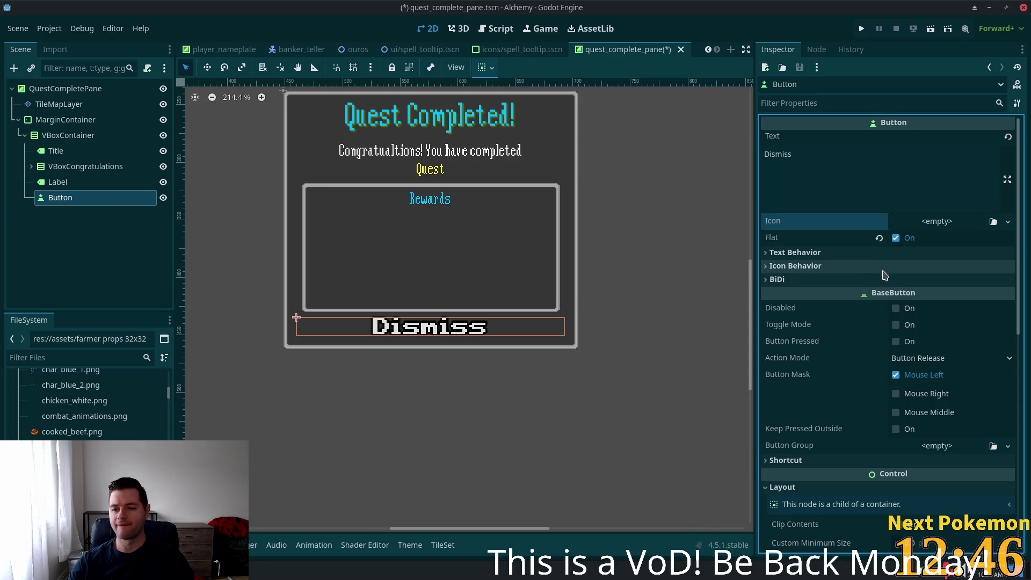
click(867, 254)
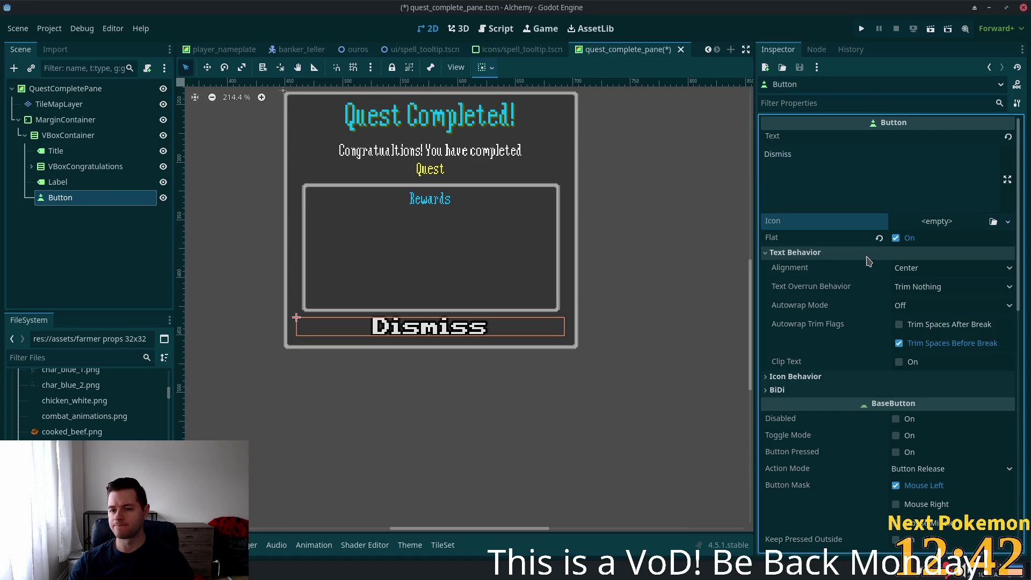
click(865, 252)
scroll(886, 325, down, 3)
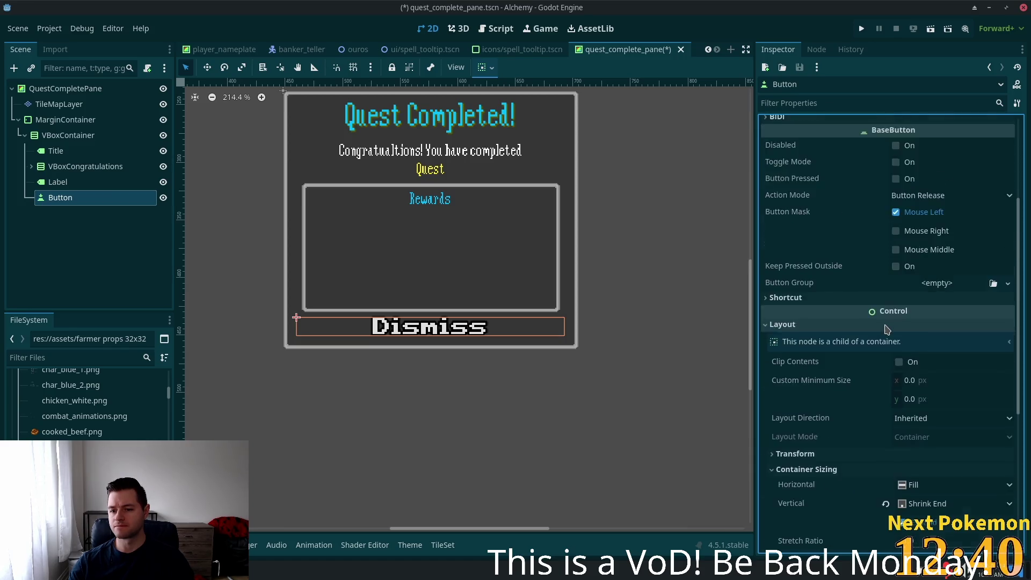
scroll(887, 330, down, 3)
scroll(855, 358, down, 4)
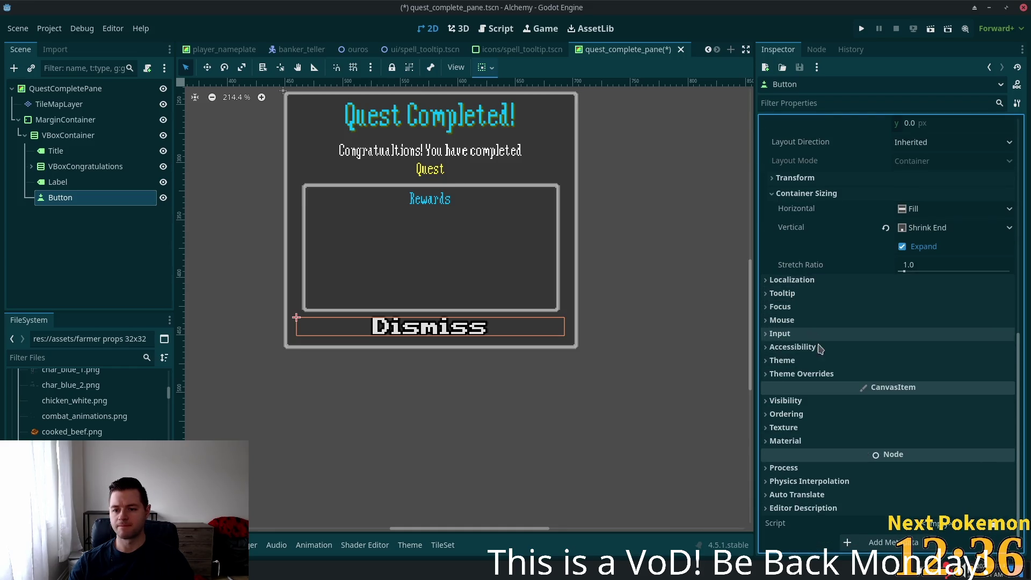
- Expand the Button's Theme Overrides to reach the Font Sizes section
click(812, 375)
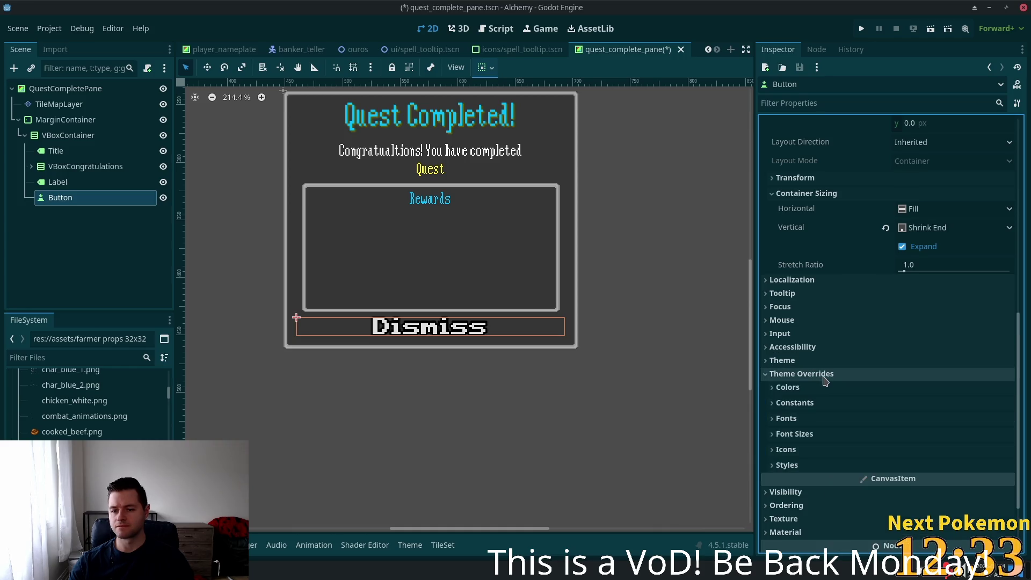
click(862, 422)
click(821, 418)
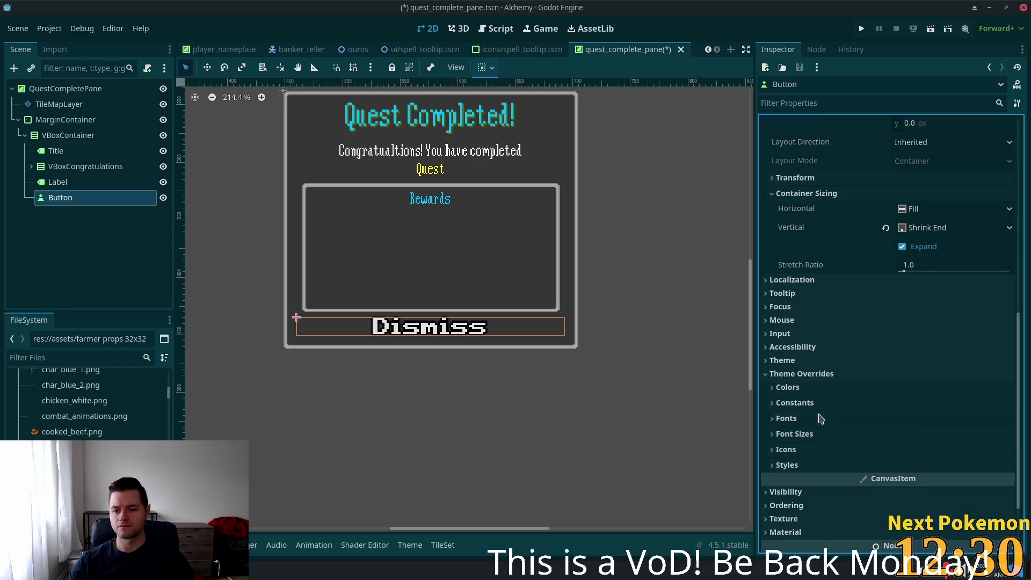
click(823, 433)
click(962, 450)
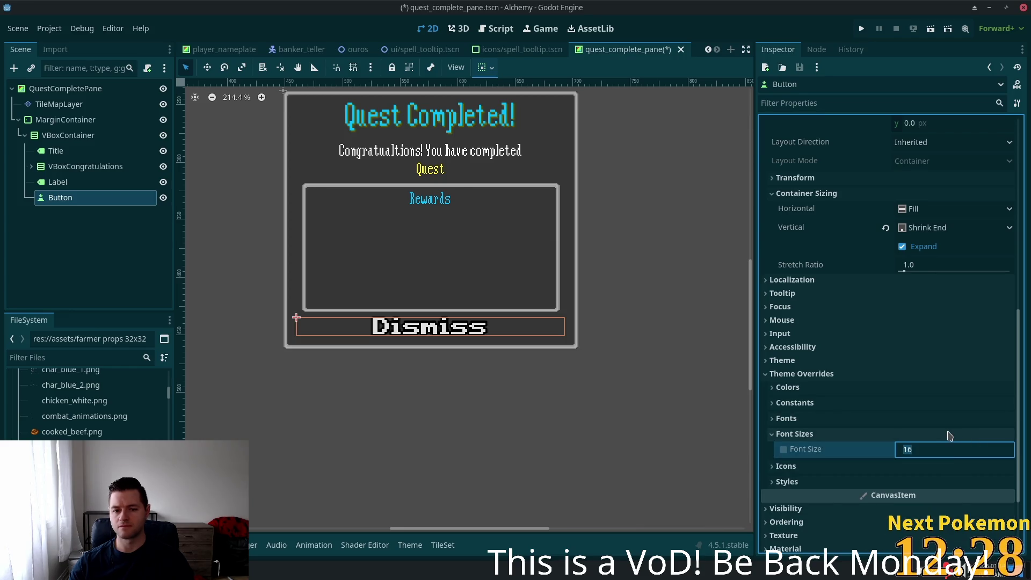
text(1)
scroll(949, 435, down, 3)
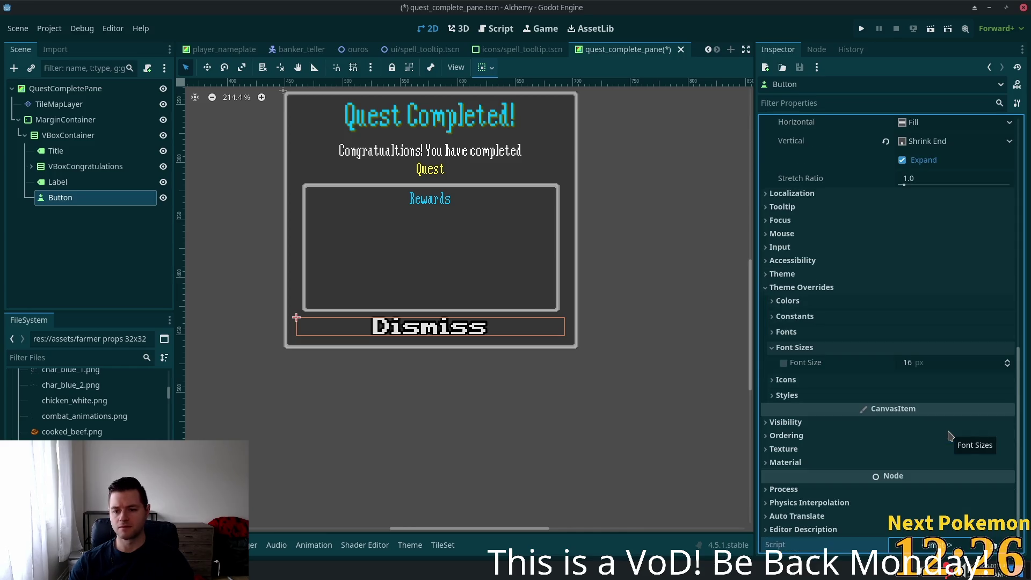
- Enable the Font Size override and settle it at 10 after comparing sizes
click(784, 363)
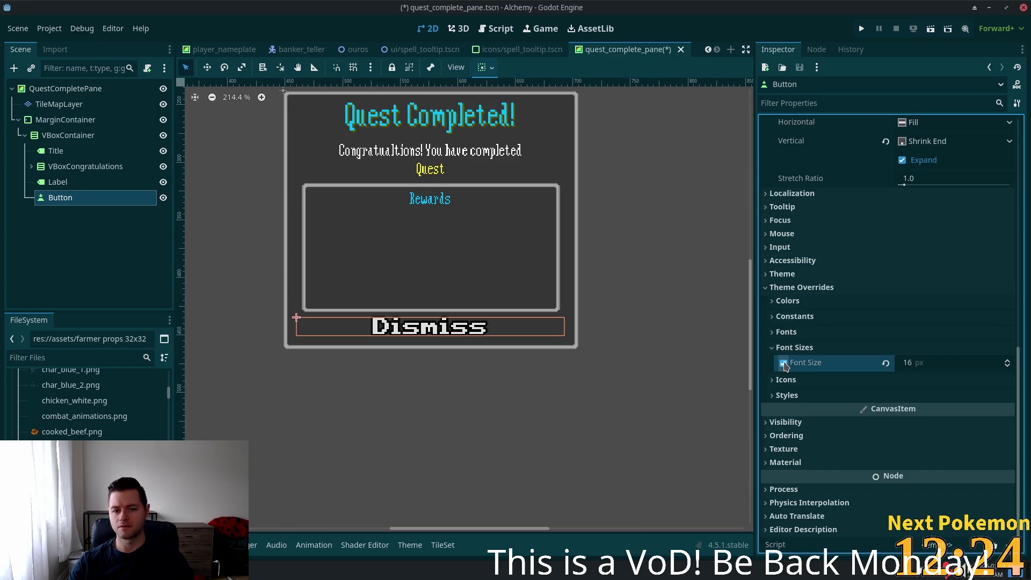
click(929, 364)
text(12)
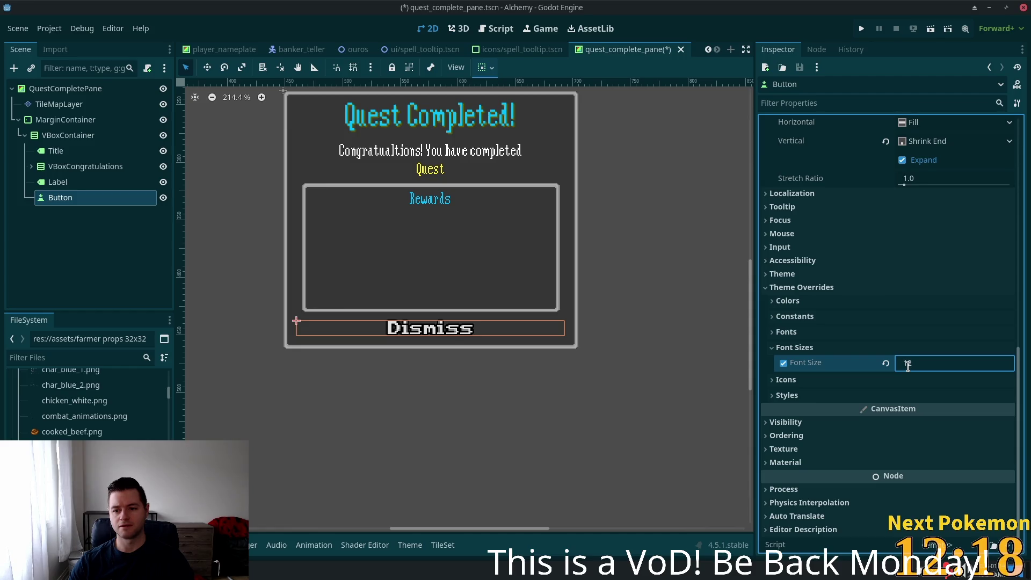
key(Down)
key(Down)
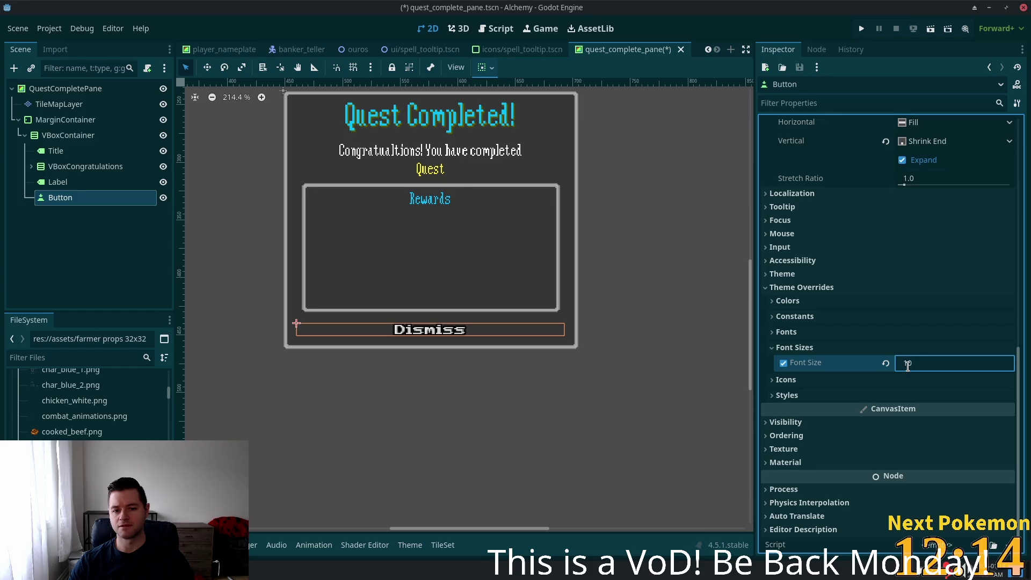
key(Down)
key(Down)
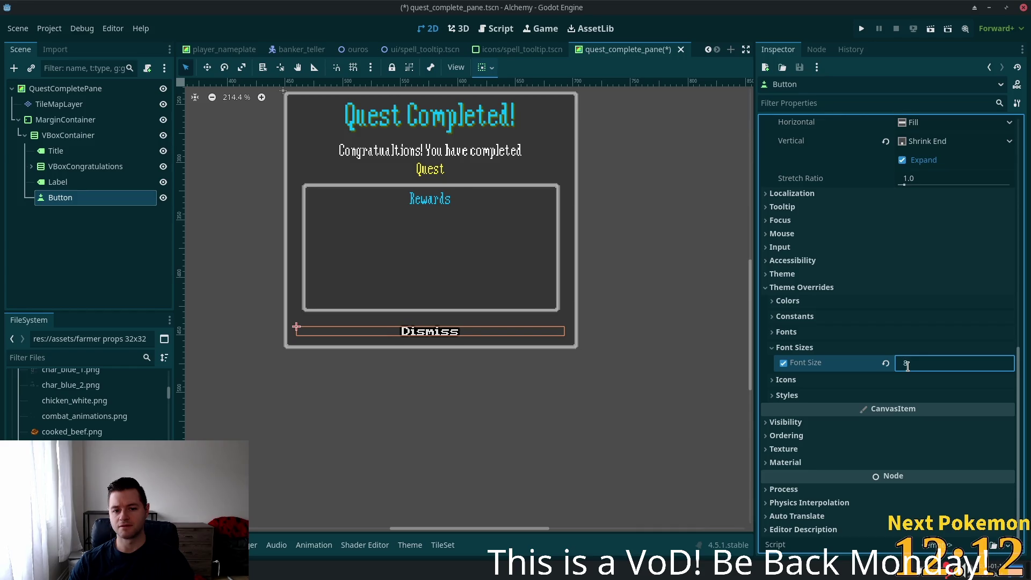
key(Up)
key(Up)
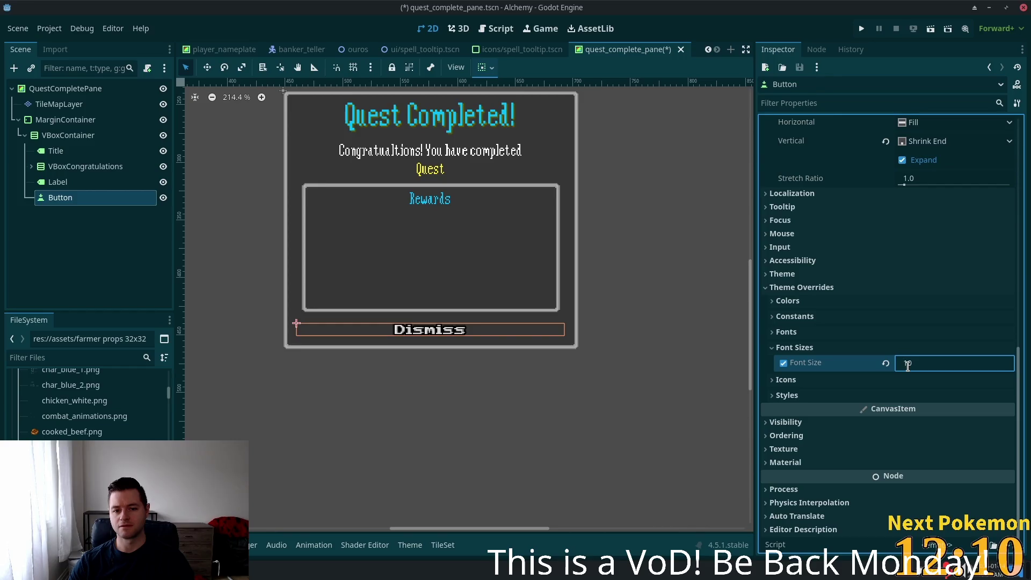
key(Down)
key(Up)
key(Down)
key(Up)
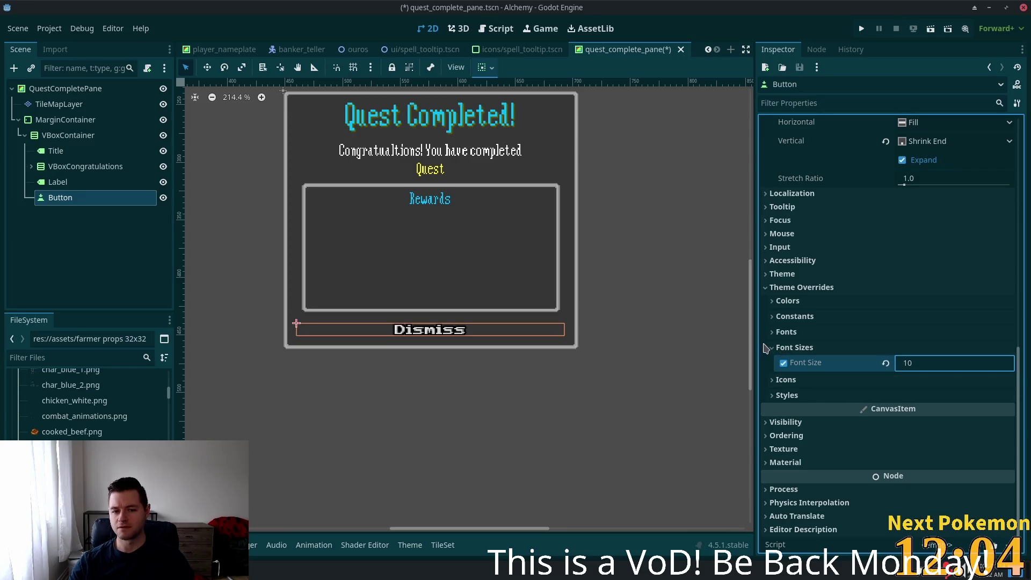
- Check the Fonts override section, then expand the Constants overrides
click(788, 332)
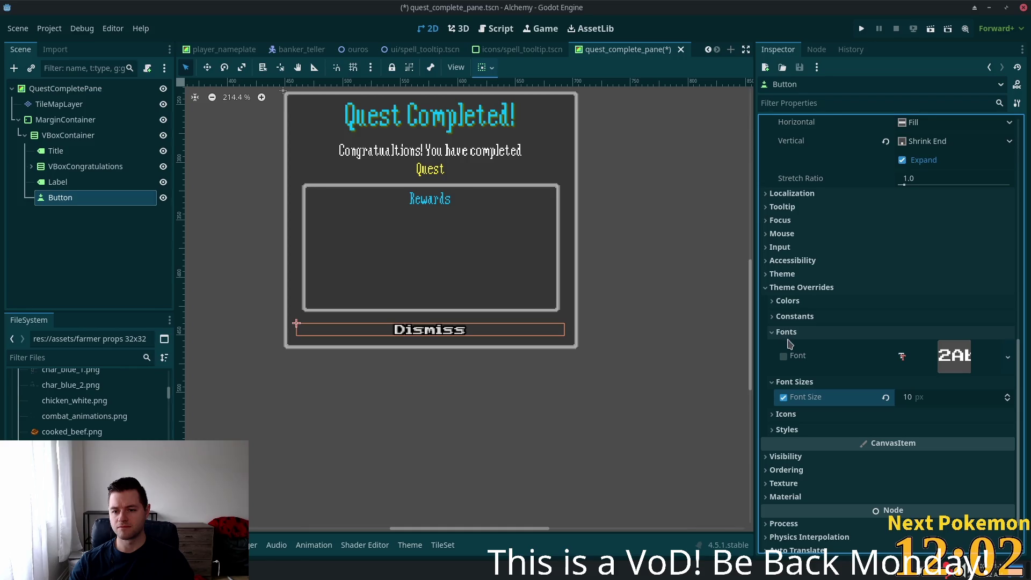
click(784, 358)
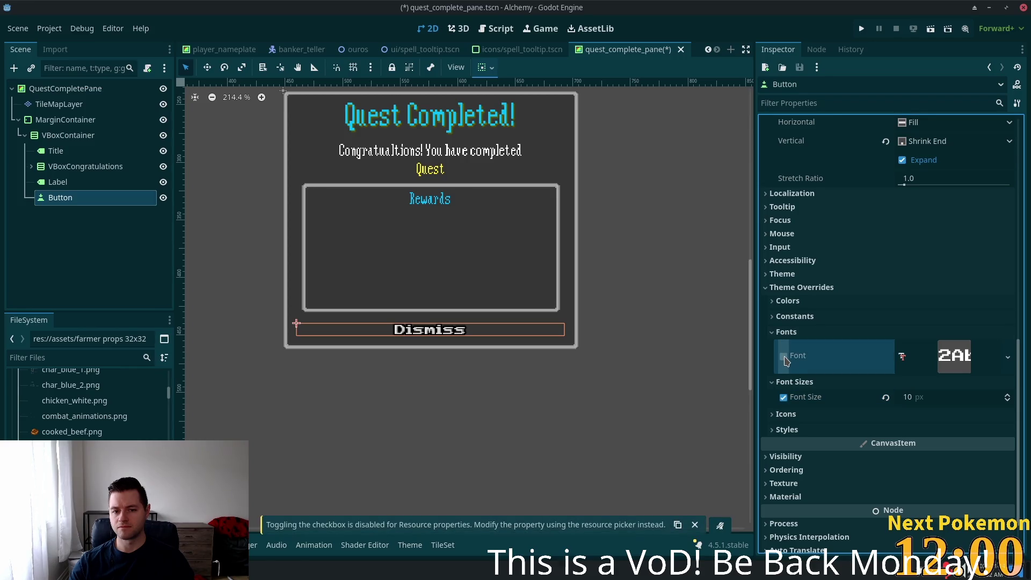
click(794, 333)
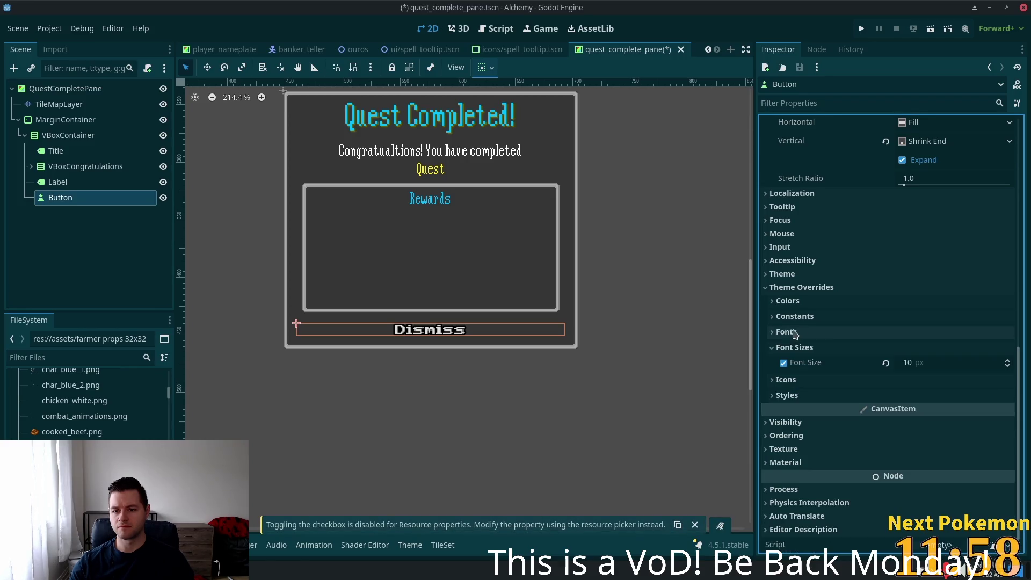
click(822, 319)
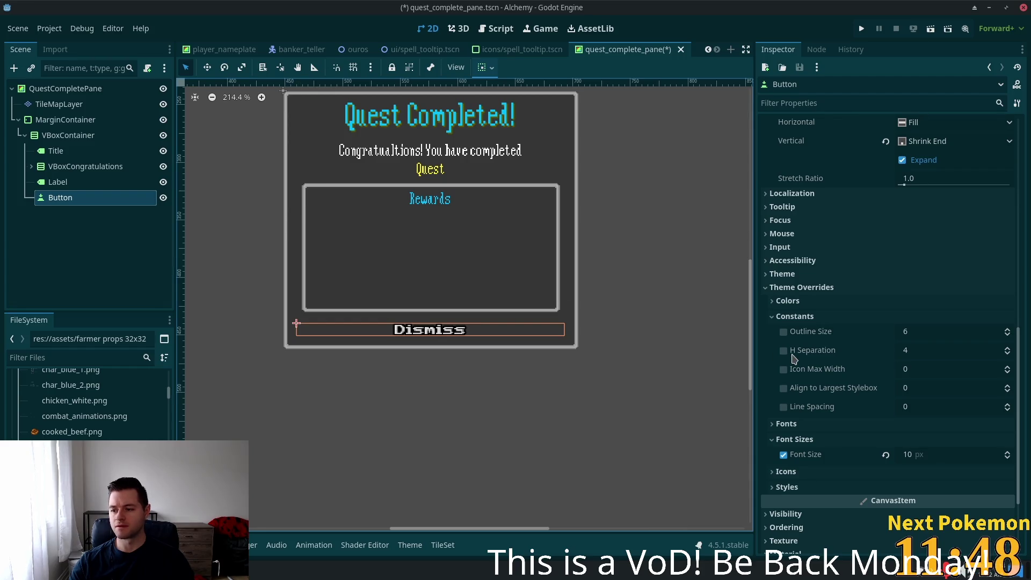
- Reveal the Button's colour overrides and look up LabelQuestName's yellow colour value
mouse_move(826, 350)
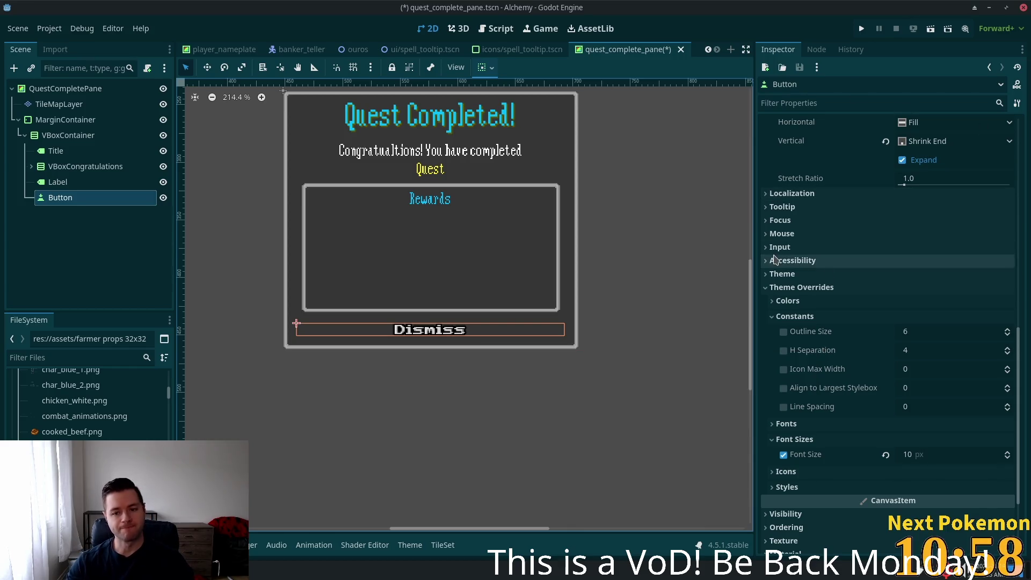
scroll(913, 370, down, 3)
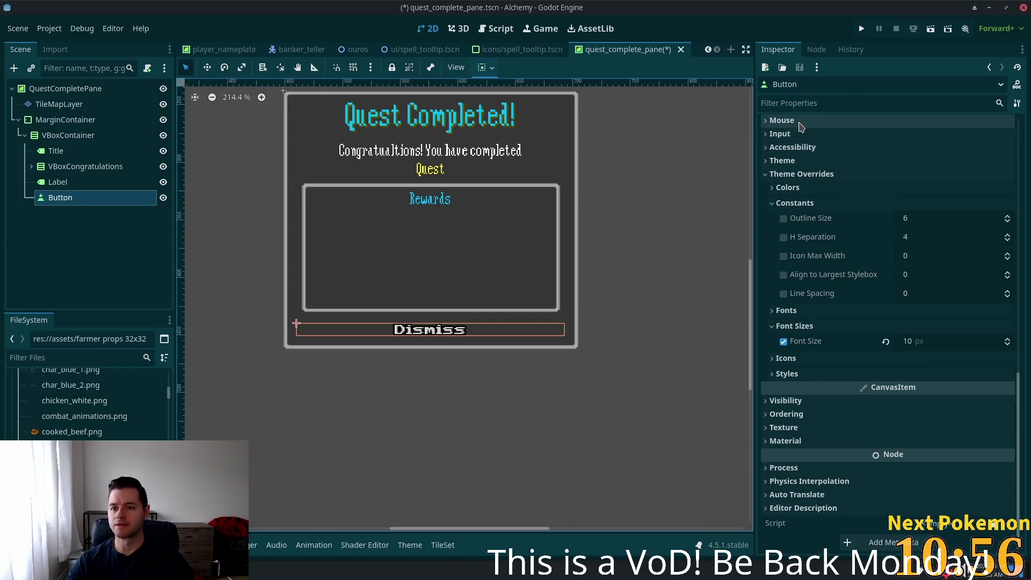
click(806, 188)
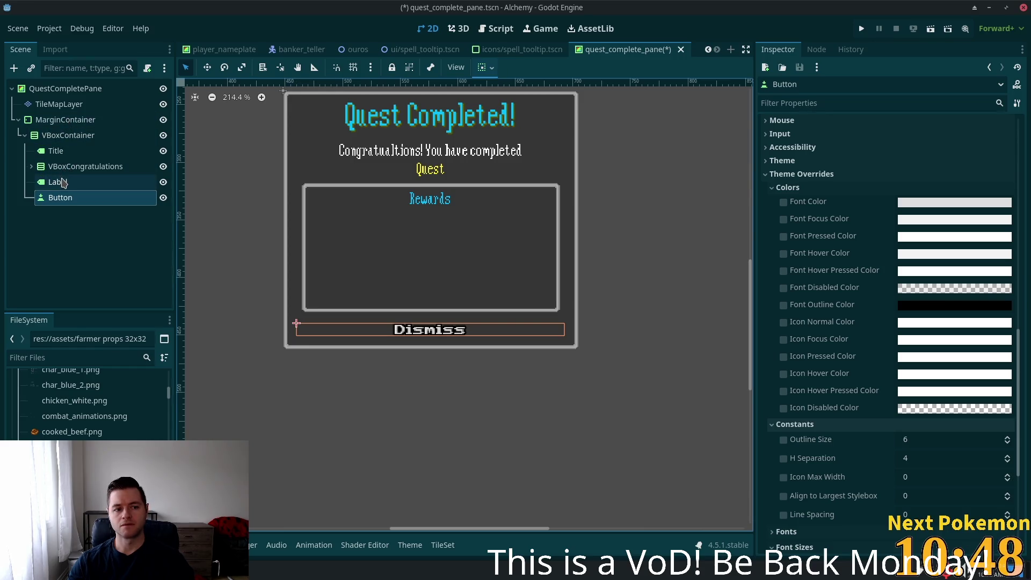
click(38, 168)
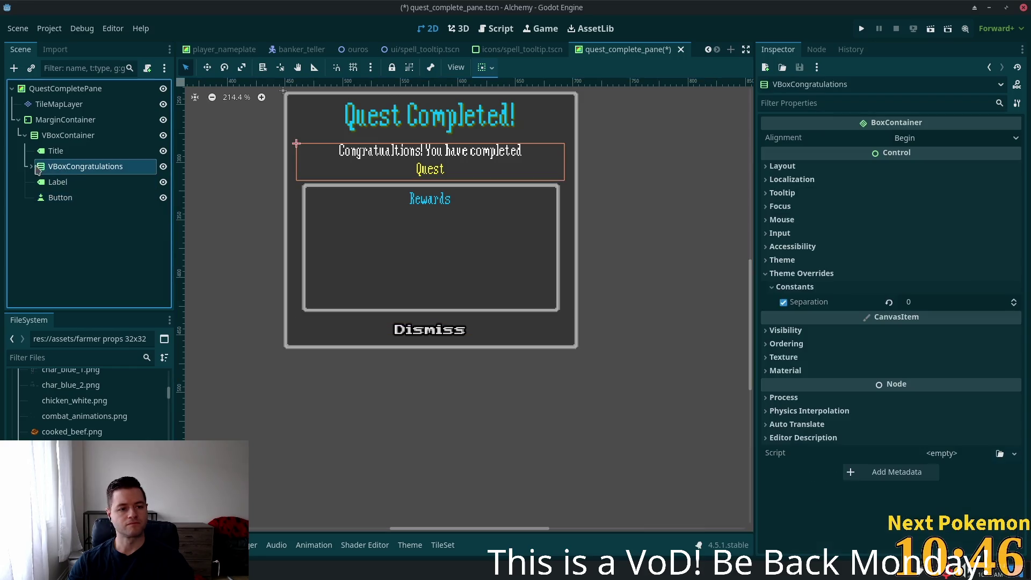
click(32, 166)
click(85, 198)
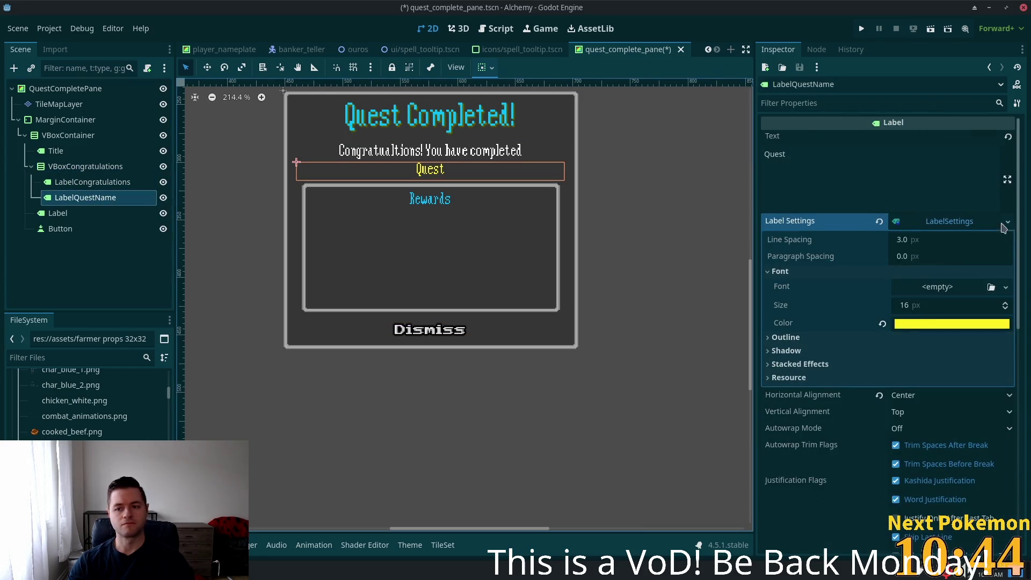
click(952, 323)
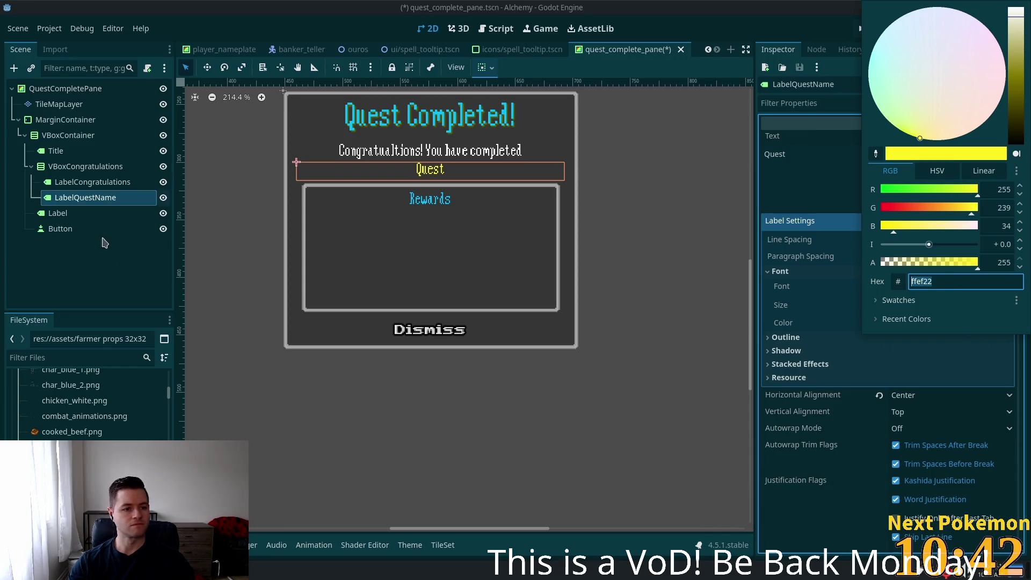
- Set the Button's Font Hover Color to the yellow ffef22 and save the scene
click(80, 230)
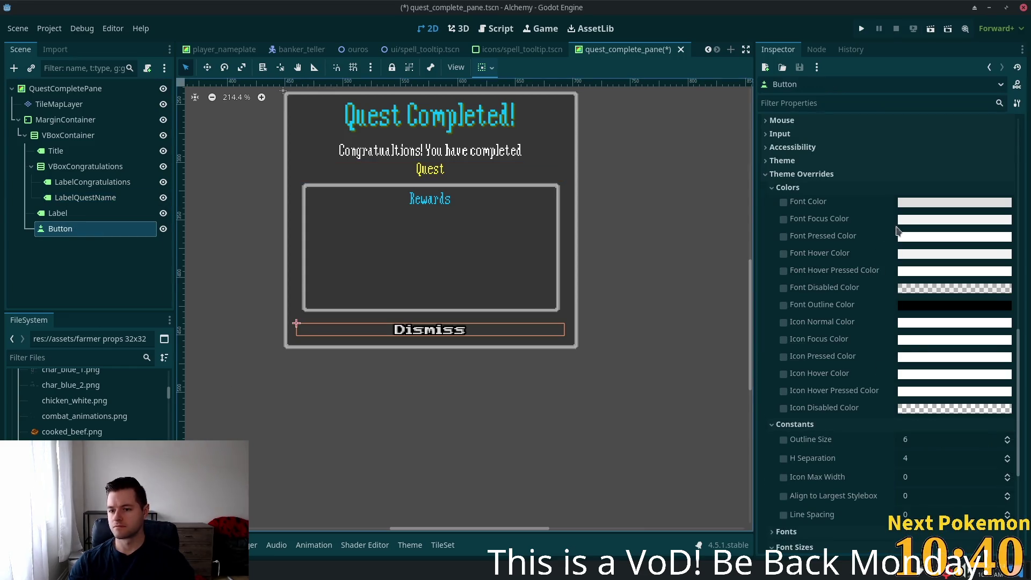
click(902, 256)
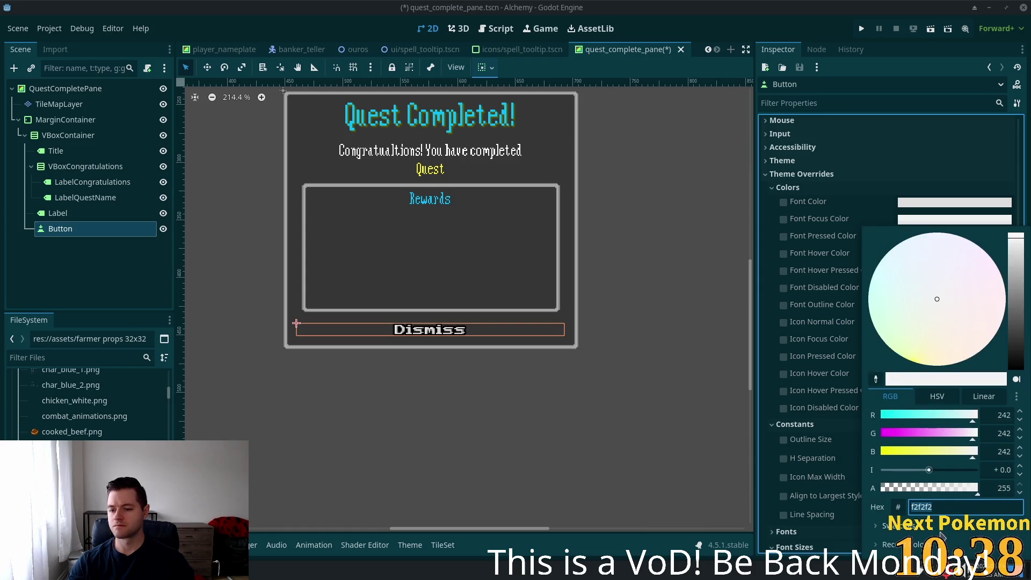
text(ffef22)
key(Return)
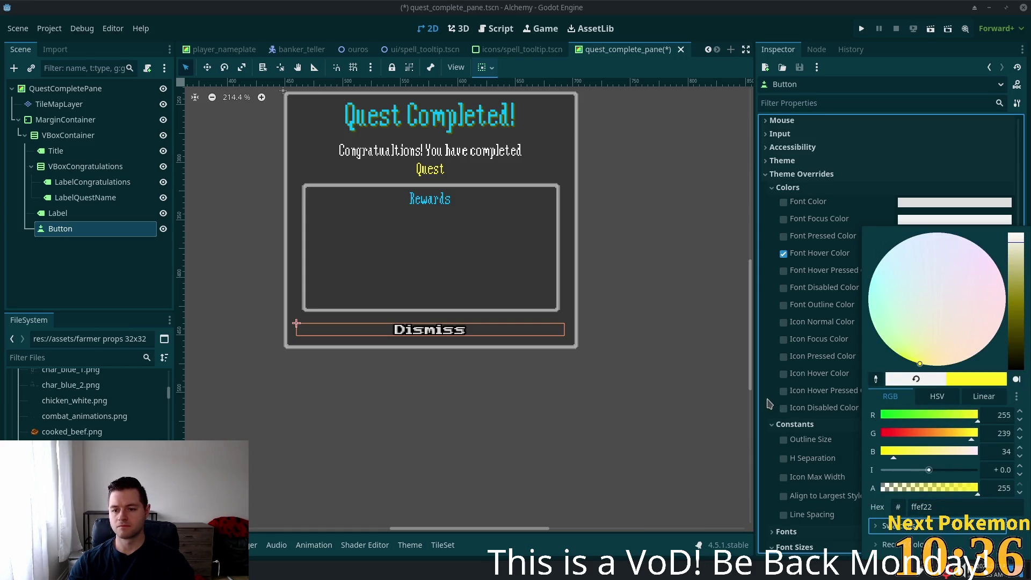
click(768, 403)
key(ctrl+s)
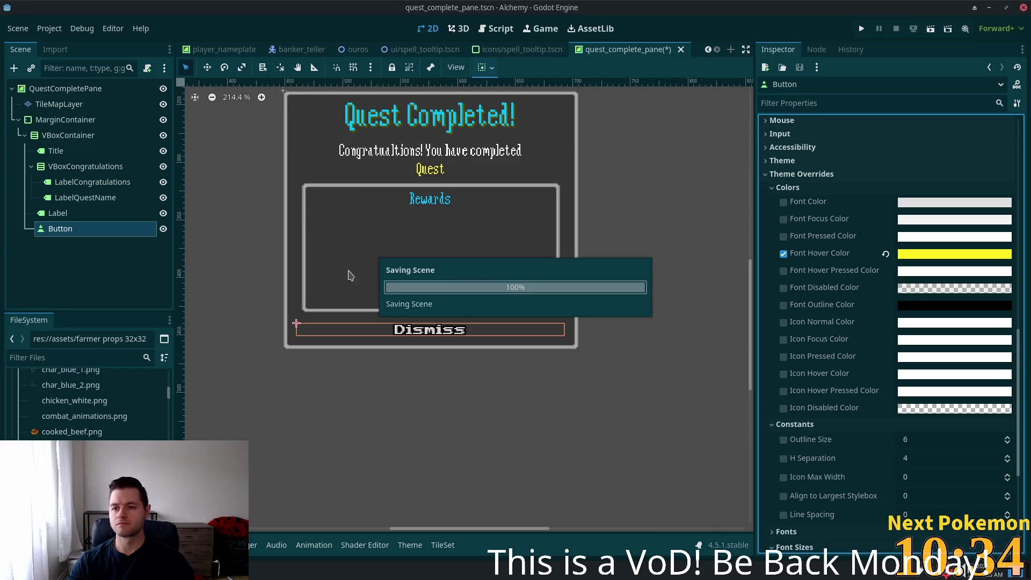
scroll(443, 273, up, 2)
click(868, 29)
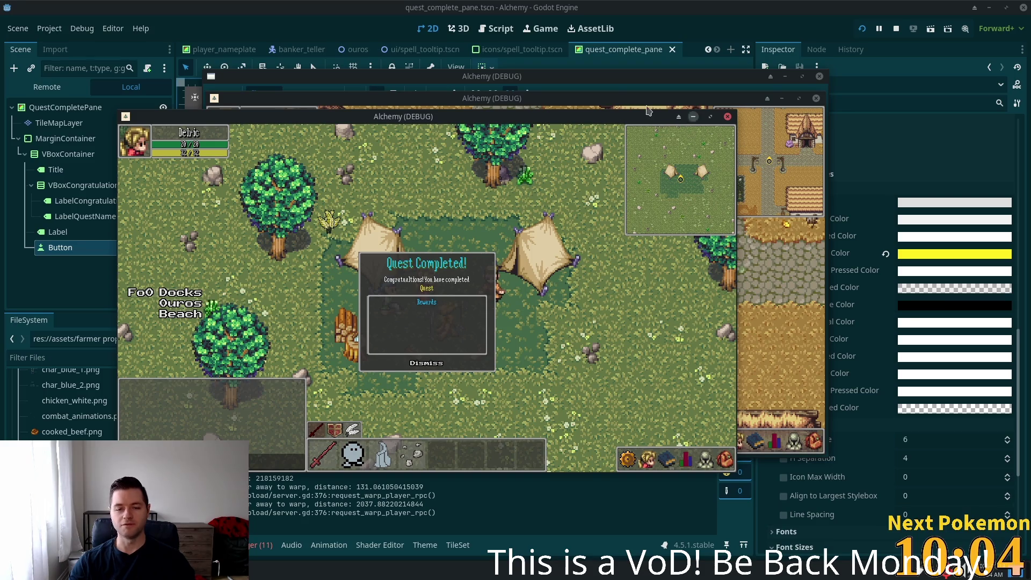
double_click(569, 119)
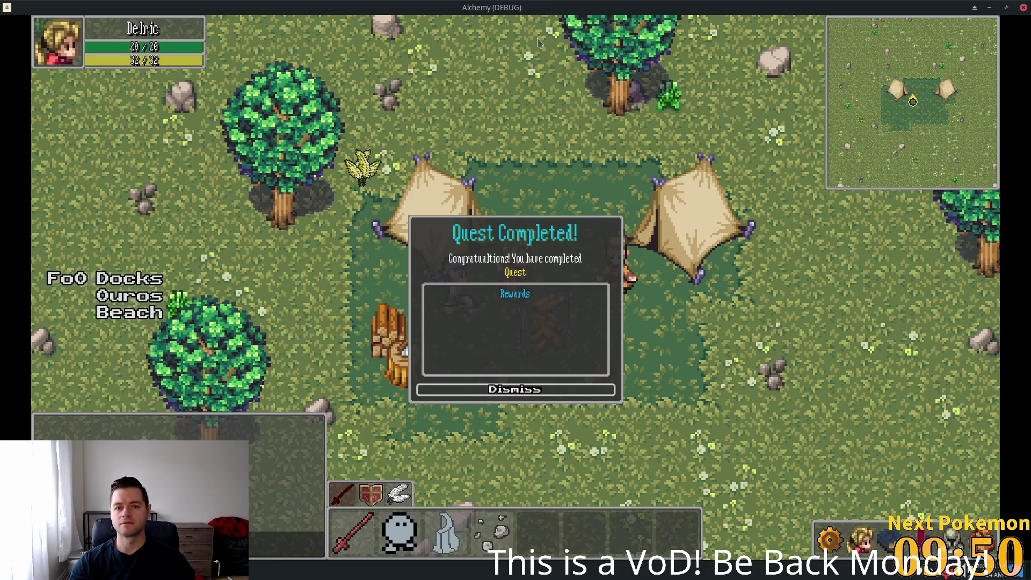
key(d)
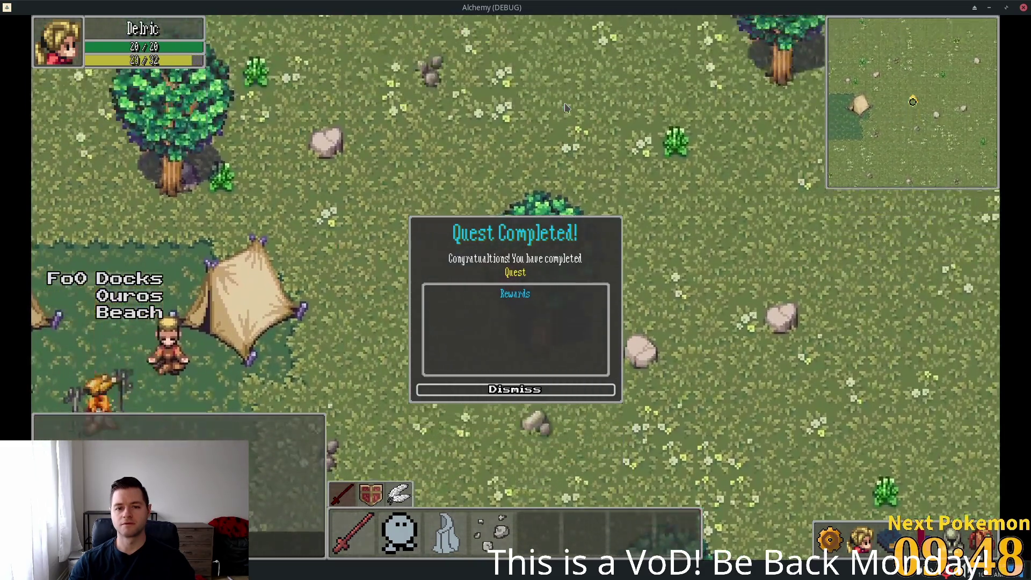
key(w)
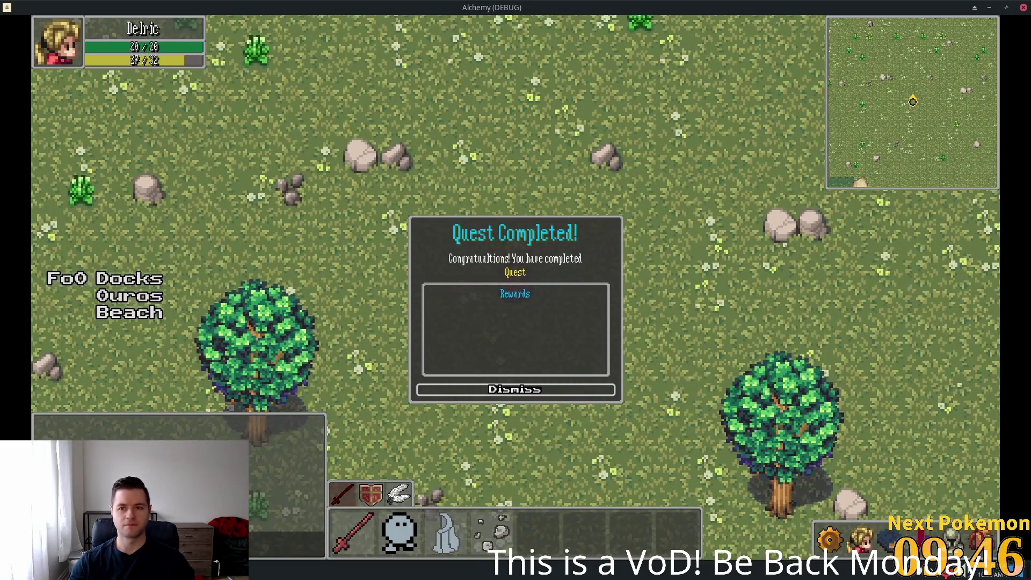
click(990, 7)
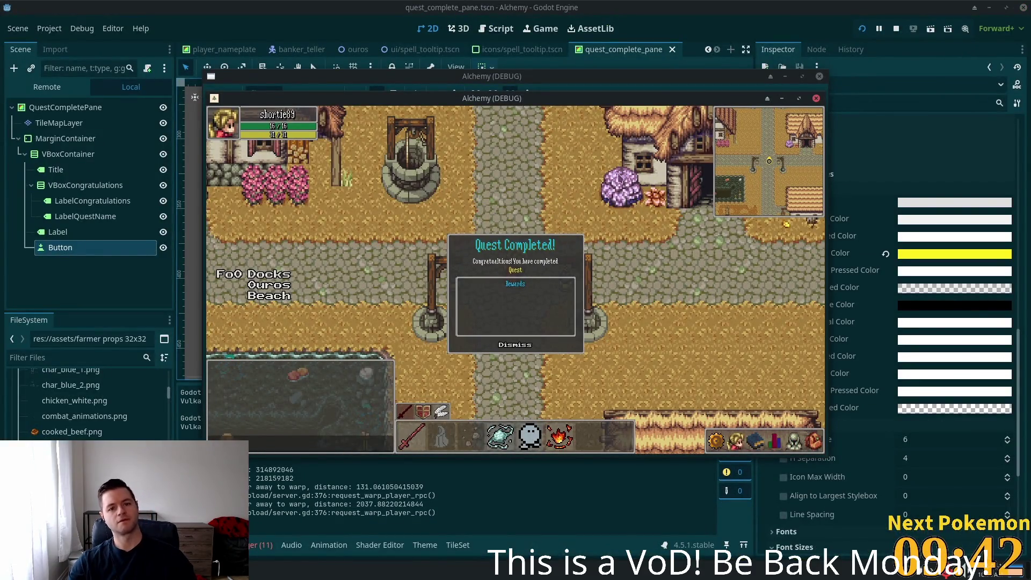
click(896, 29)
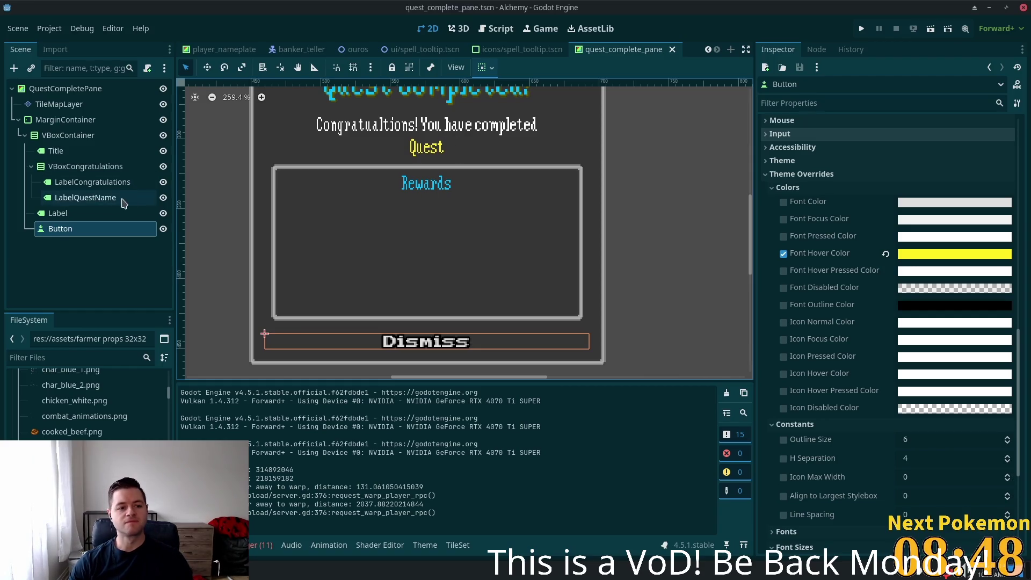
click(77, 212)
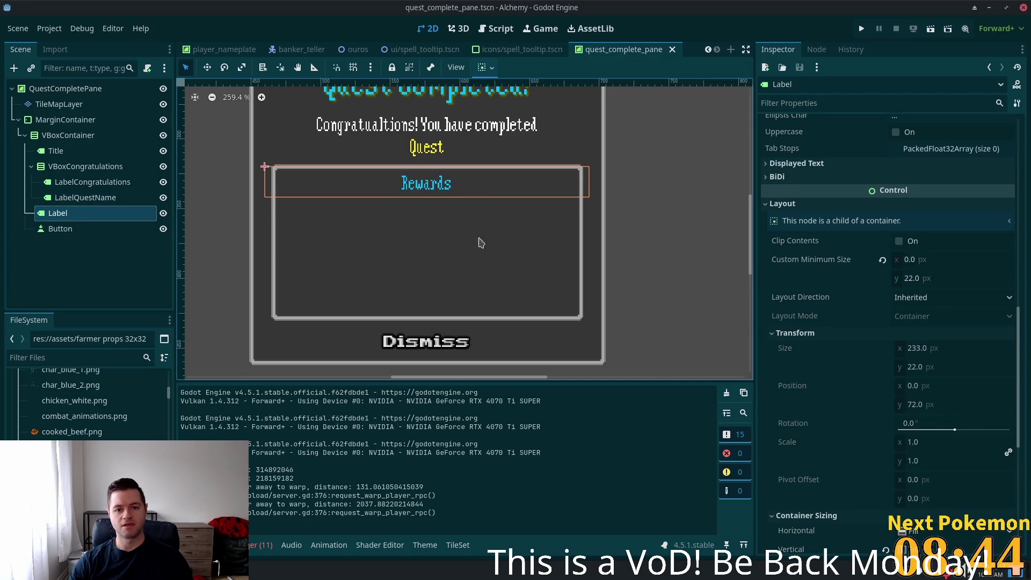
- Rename the Label node to LabelRewards
double_click(98, 213)
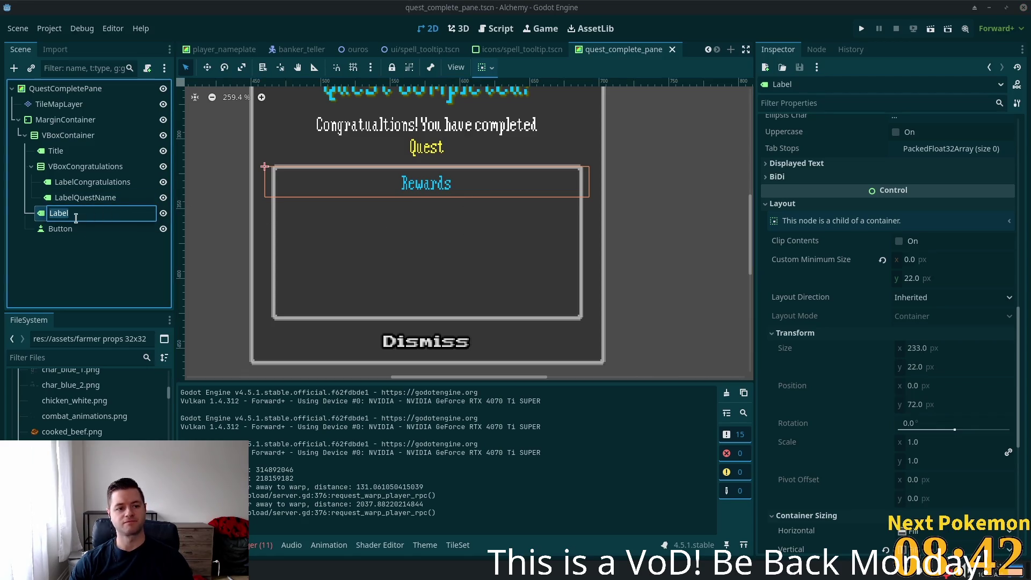
text(Rew)
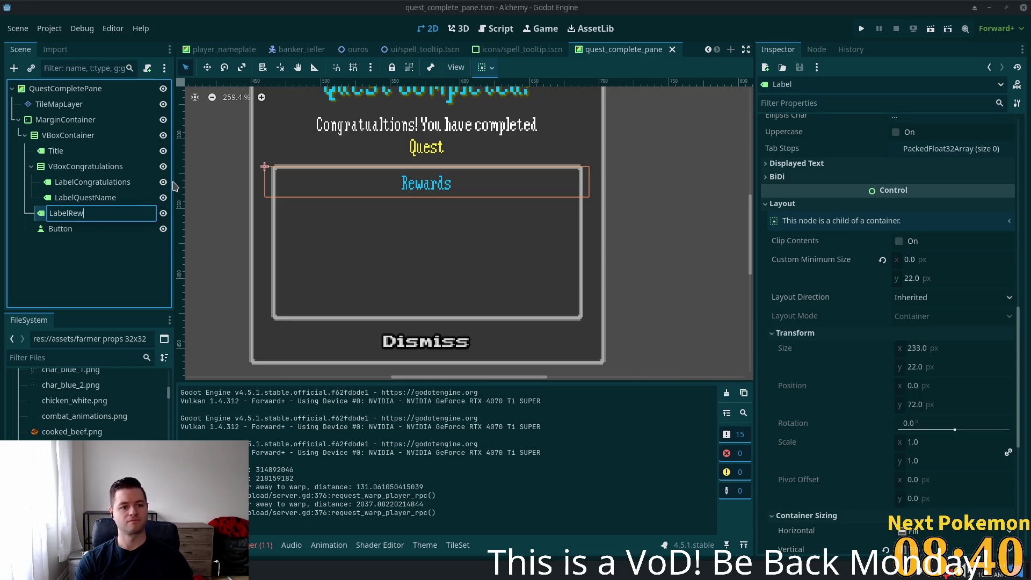
text(ards)
key(Return)
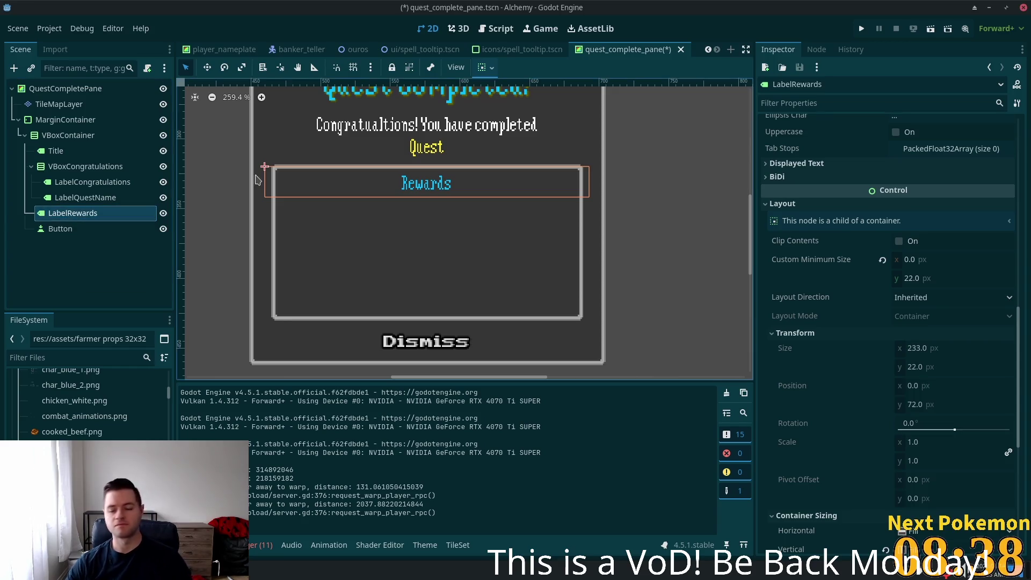
- Expand LabelRewards' label settings resource and review its Inspector properties
scroll(963, 385, down, 5)
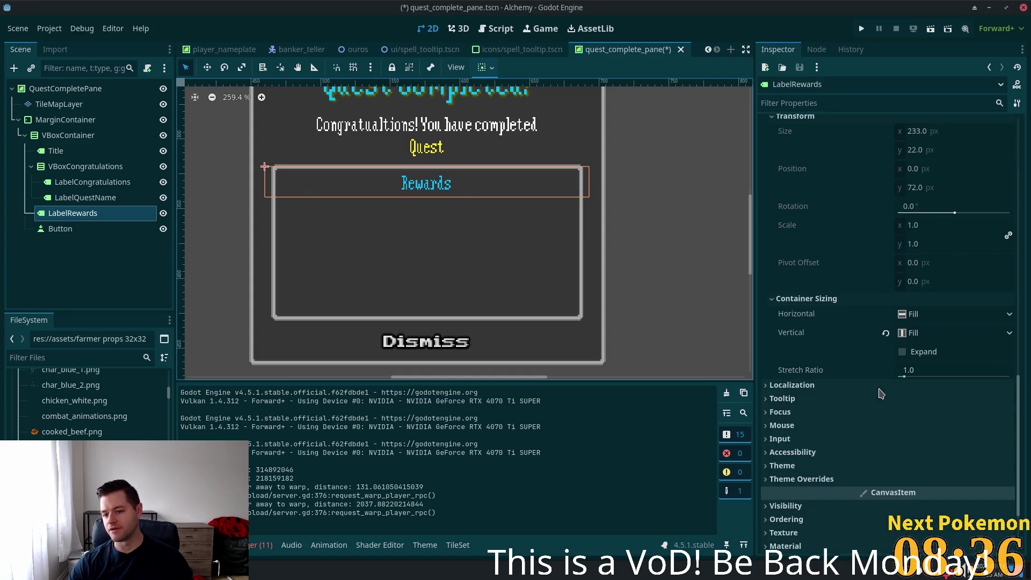
scroll(833, 400, up, 10)
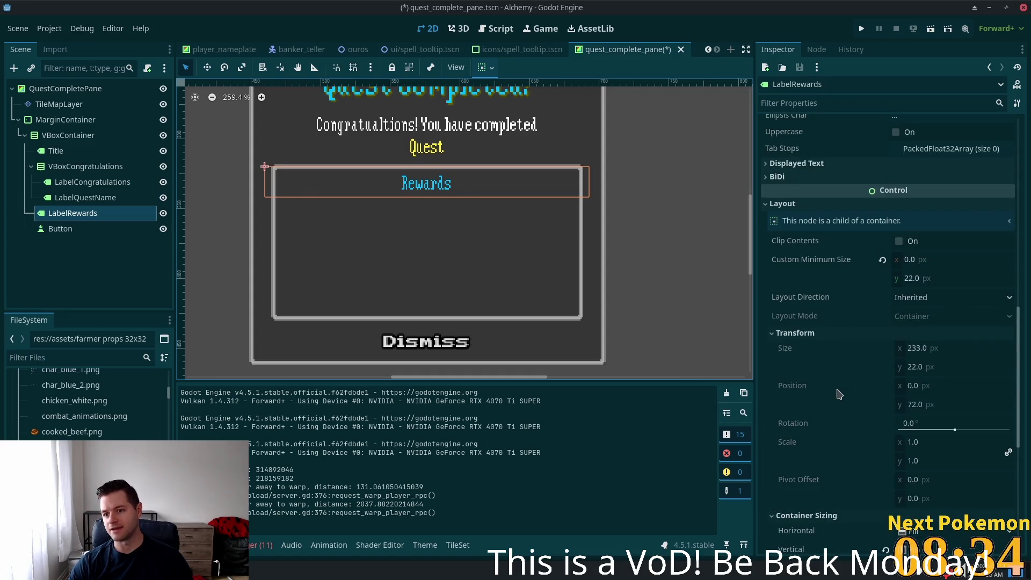
scroll(929, 225, up, 3)
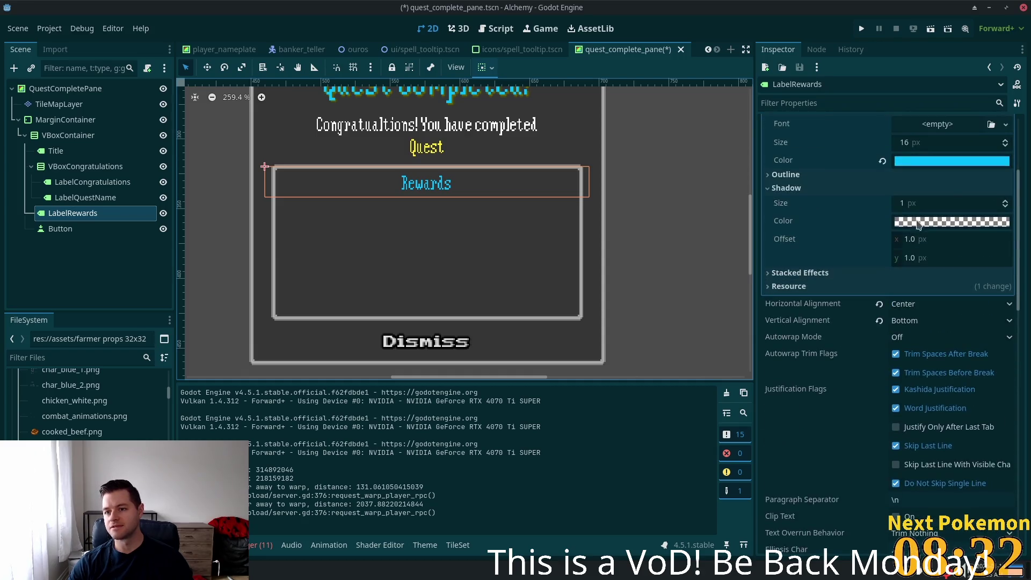
scroll(855, 250, up, 2)
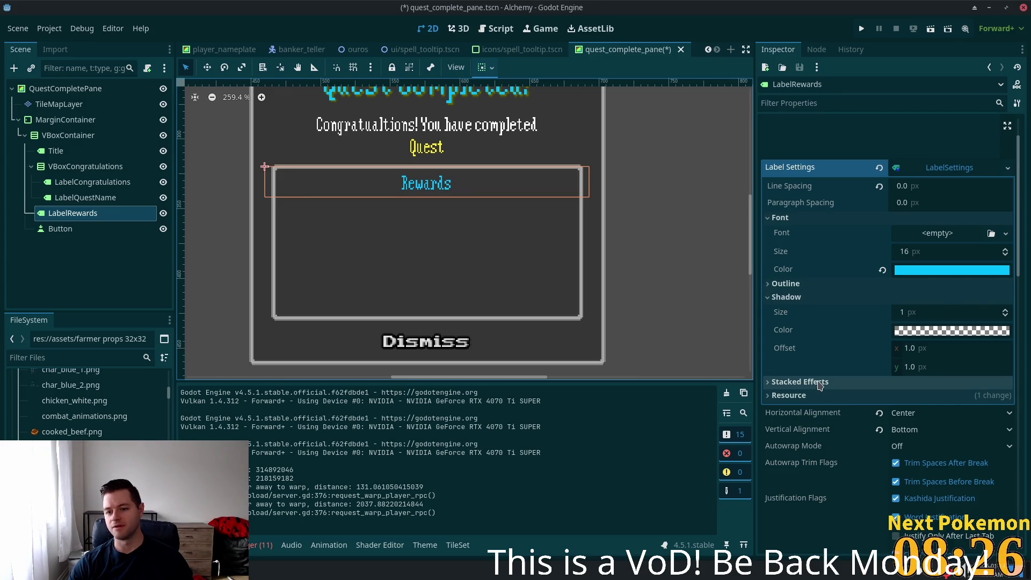
click(817, 397)
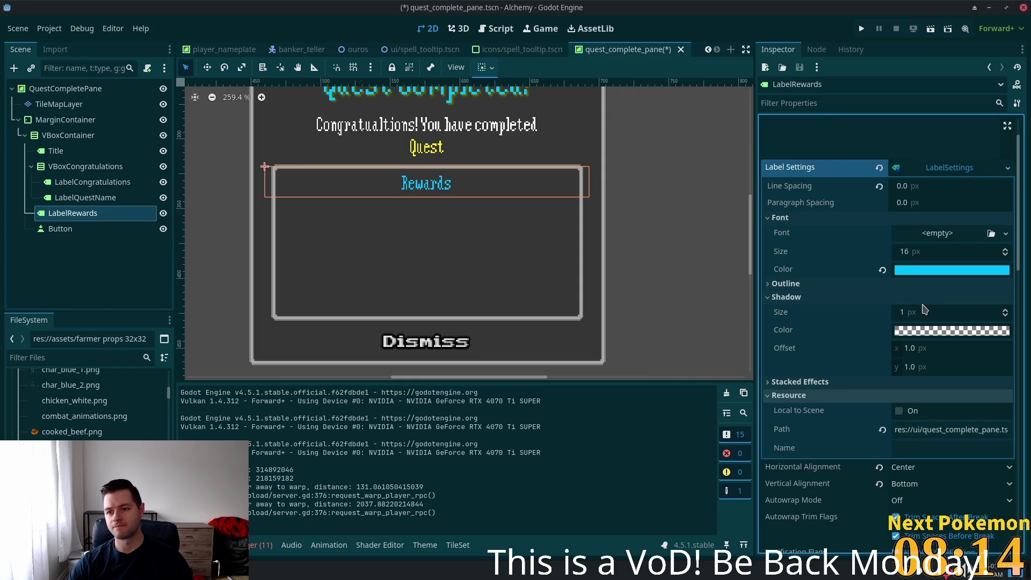
scroll(925, 310, down, 5)
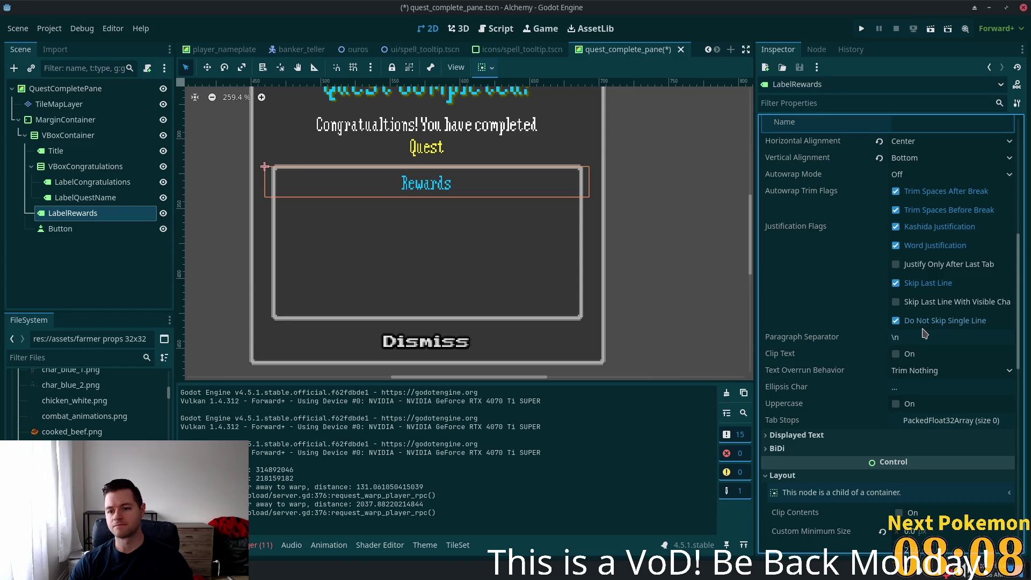
scroll(923, 332, down, 5)
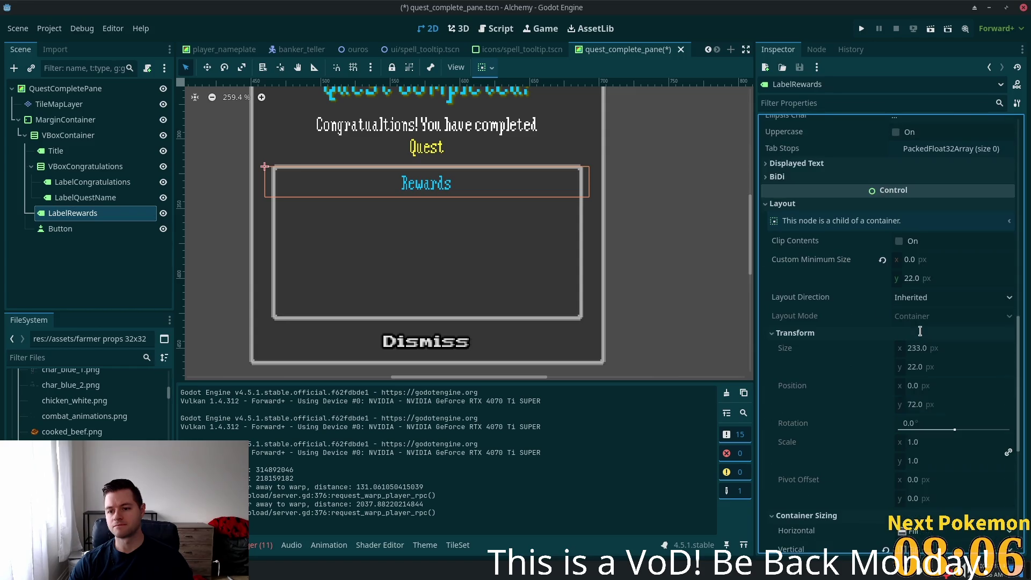
scroll(920, 331, up, 5)
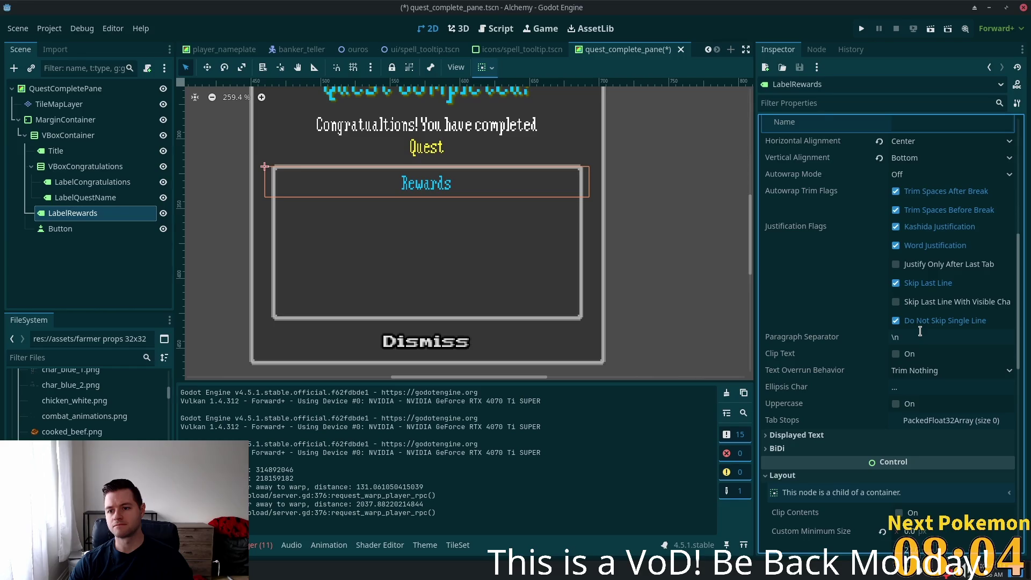
scroll(921, 333, down, 8)
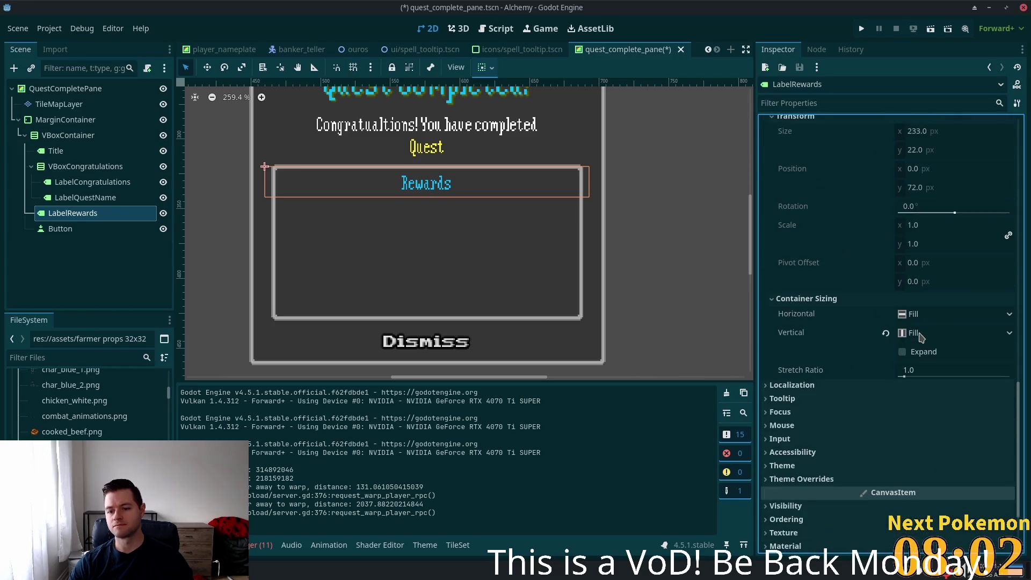
scroll(886, 370, down, 2)
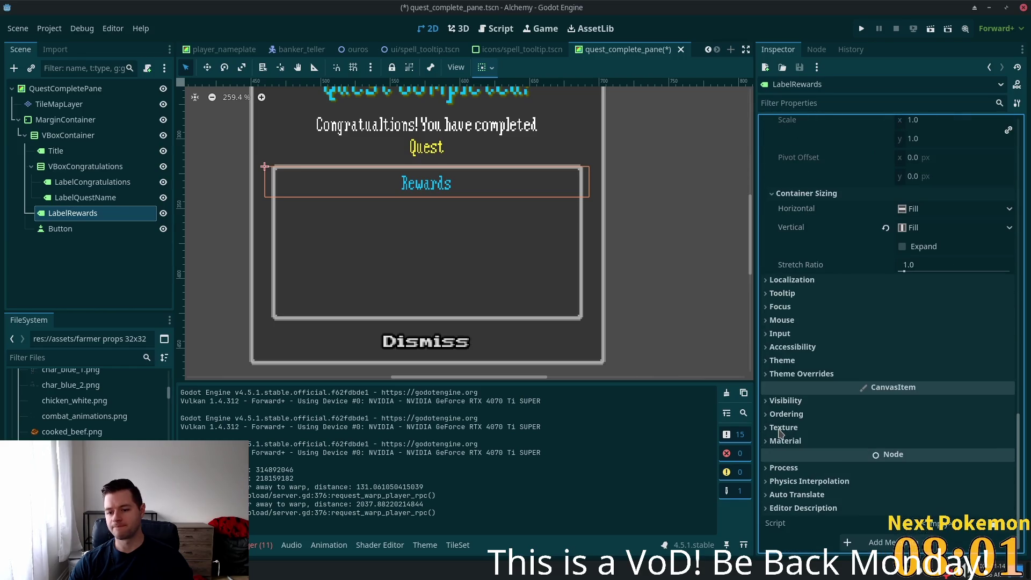
- Review LabelRewards' Theme Overrides font and style sections
click(774, 375)
click(776, 419)
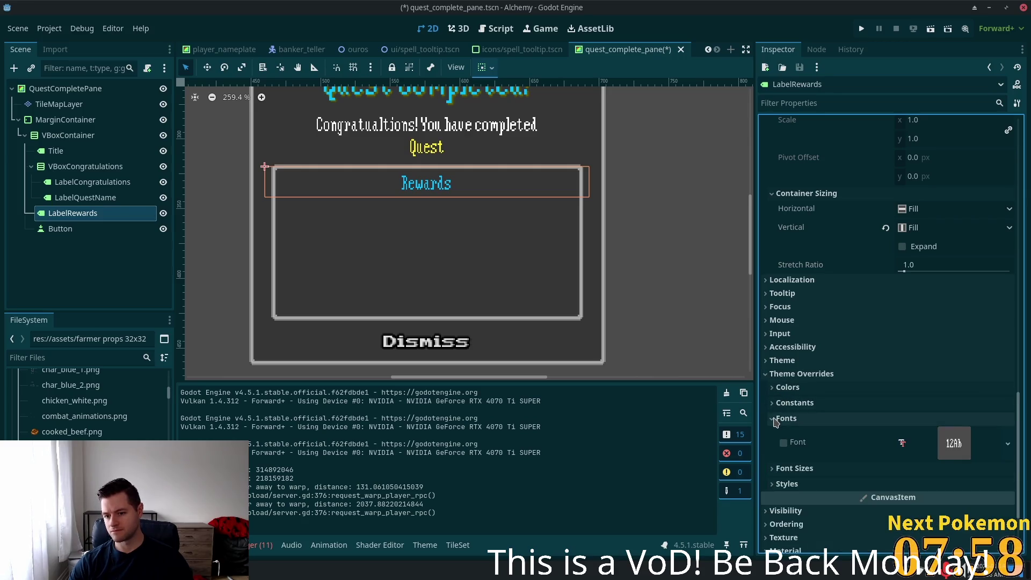
click(775, 419)
click(774, 450)
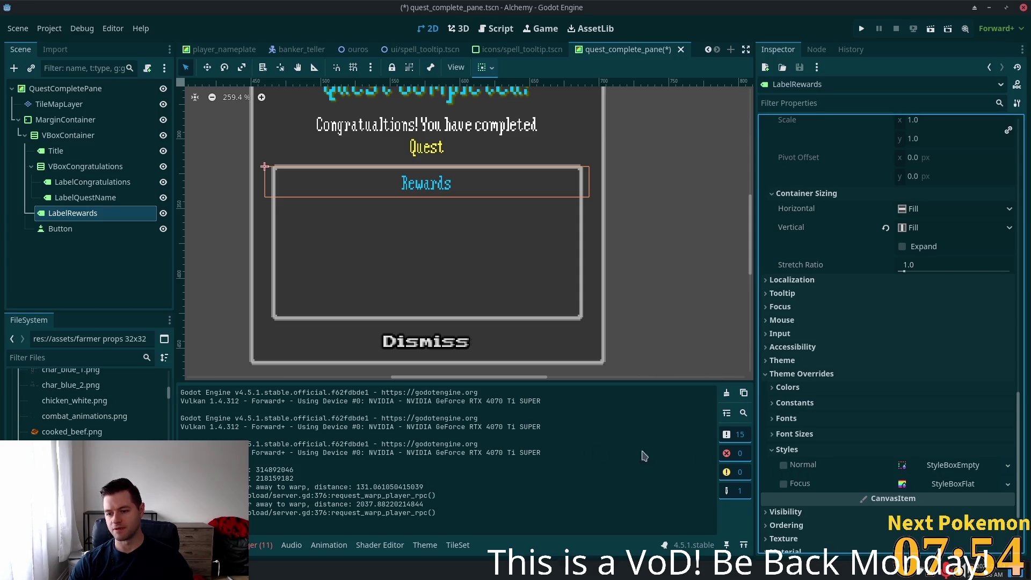
click(865, 450)
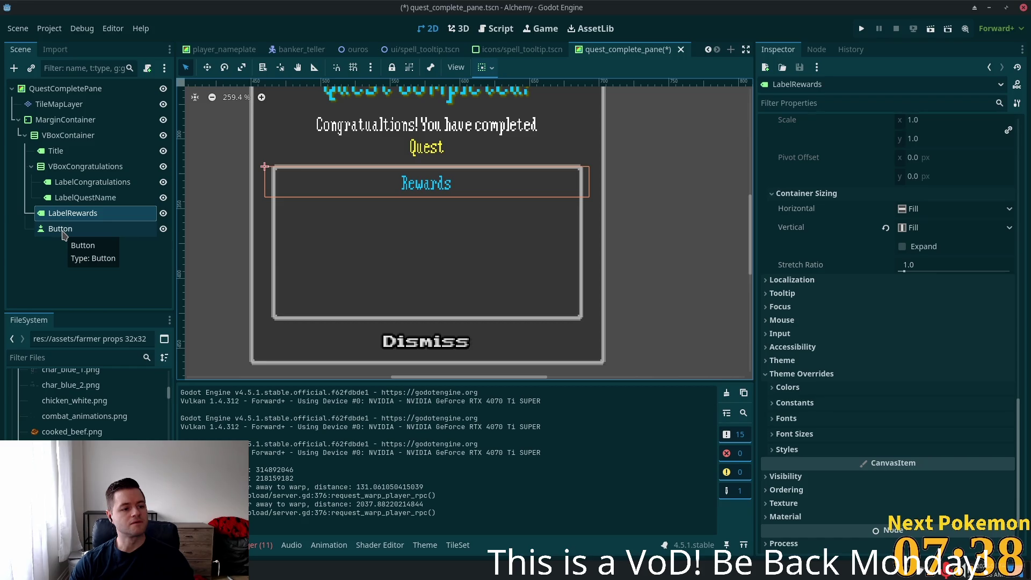
- Check the Dismiss button, return to LabelRewards, and collapse VBoxCongratulations in the outline
click(65, 231)
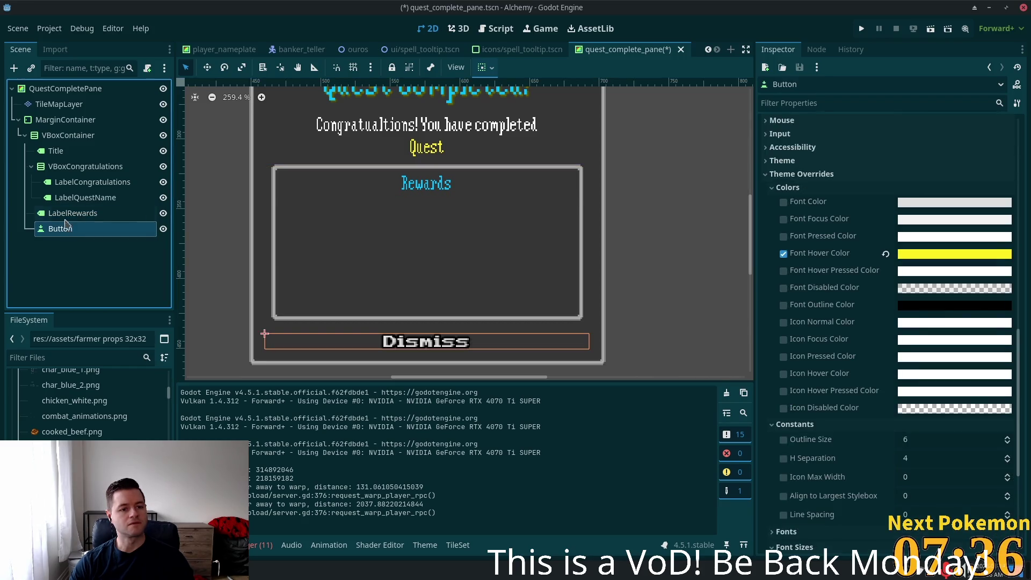
click(62, 214)
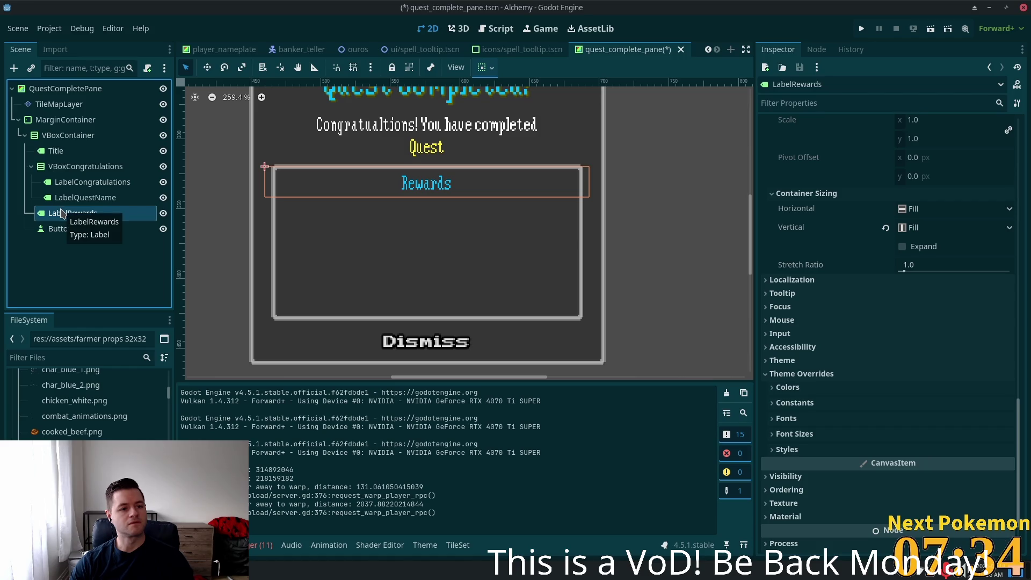
click(31, 168)
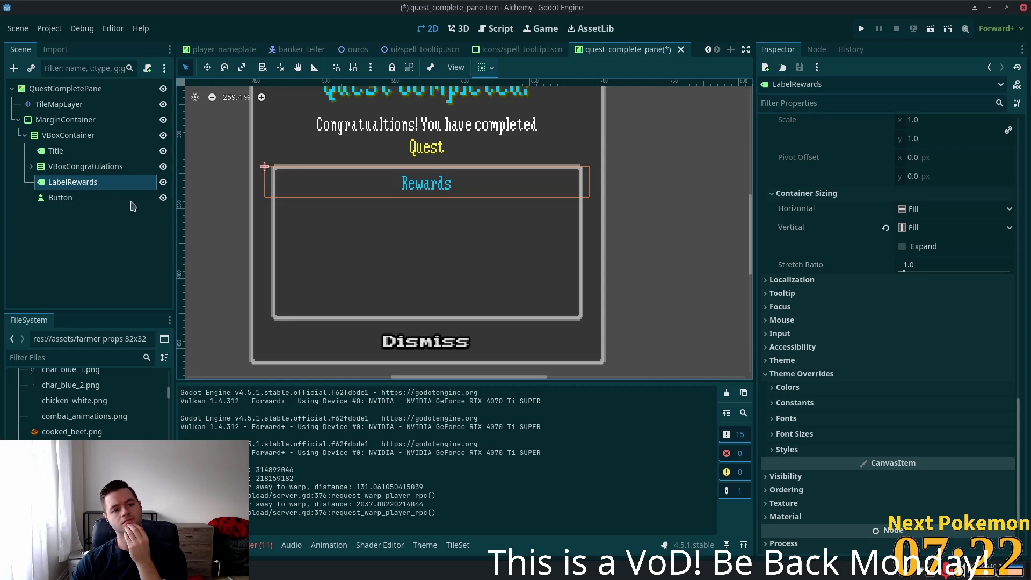
click(67, 136)
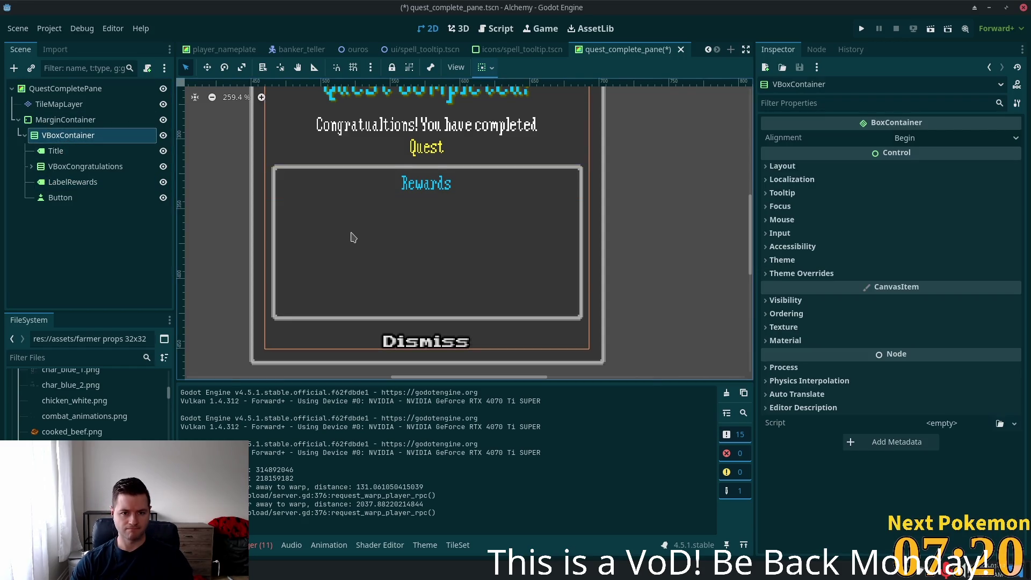
scroll(350, 239, down, 2)
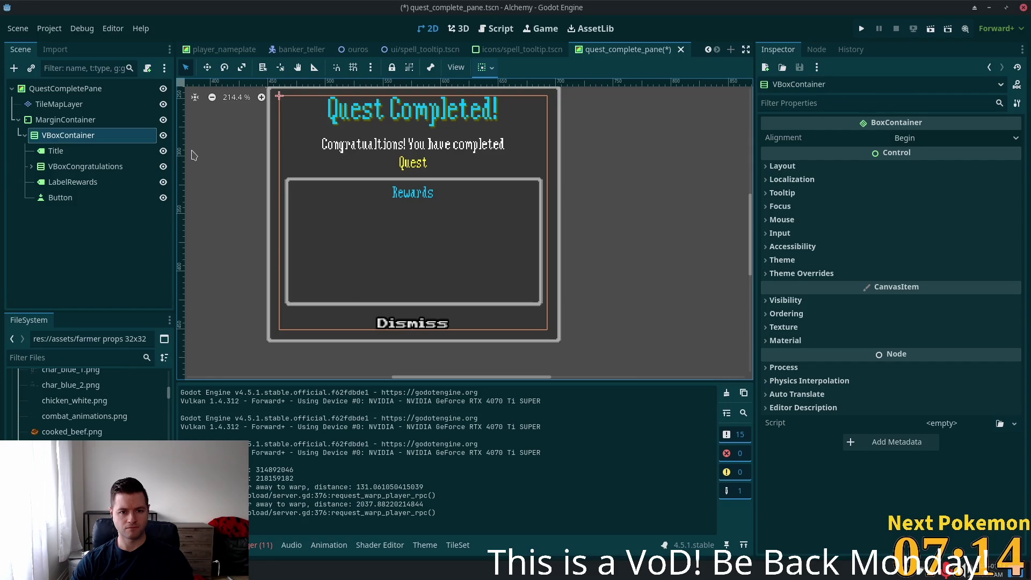
click(54, 122)
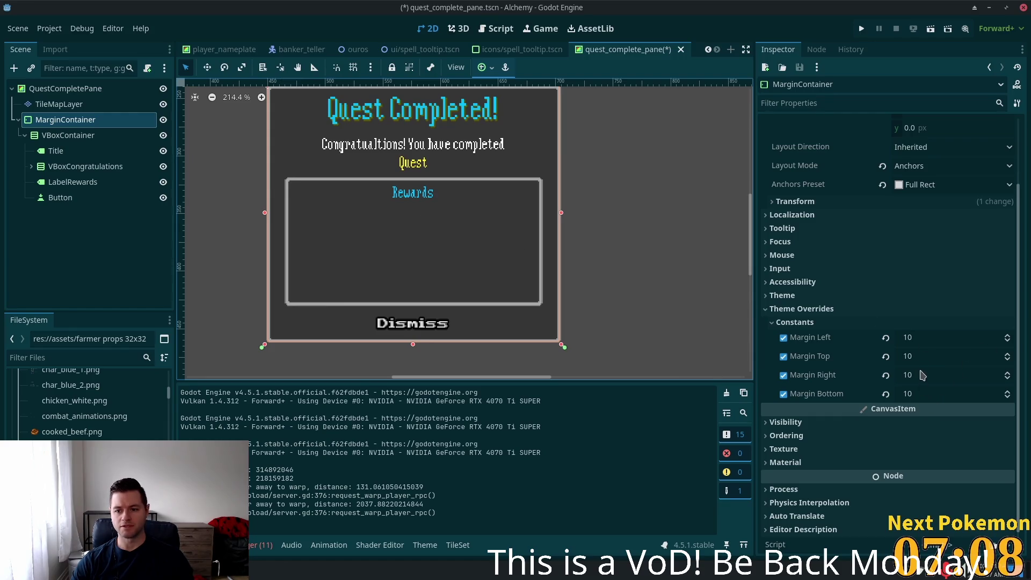
click(916, 337)
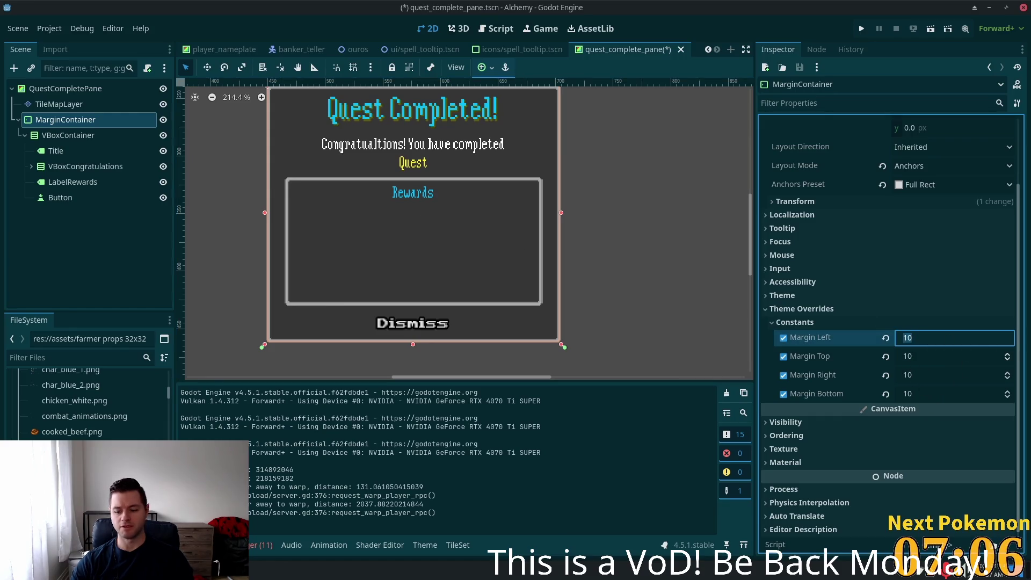
click(73, 138)
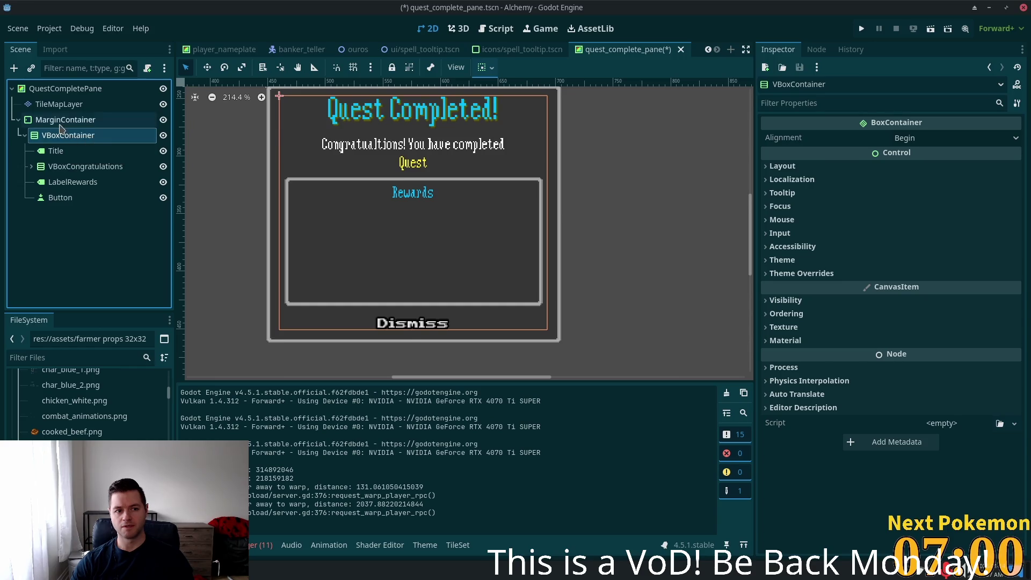
click(65, 119)
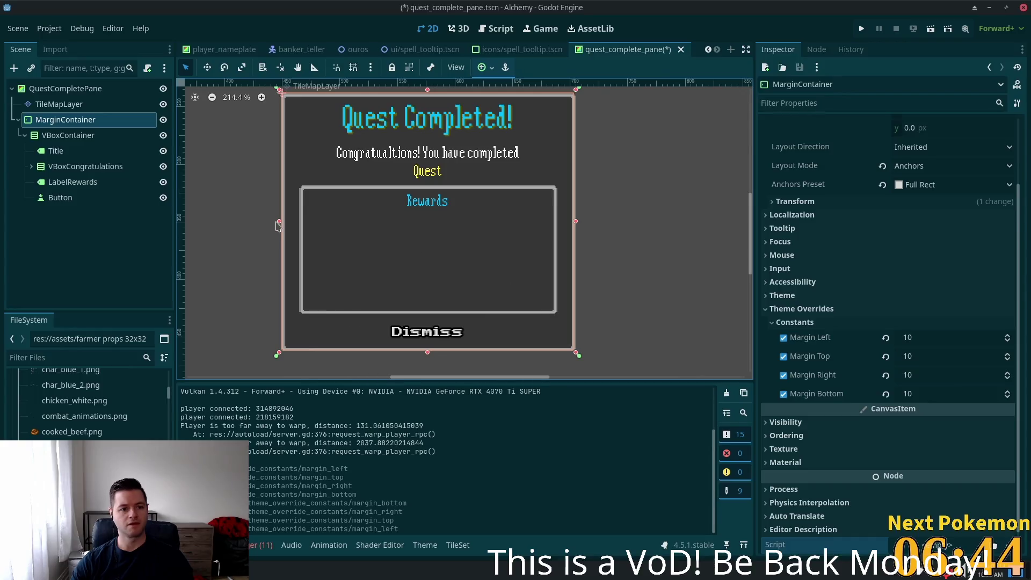
click(68, 135)
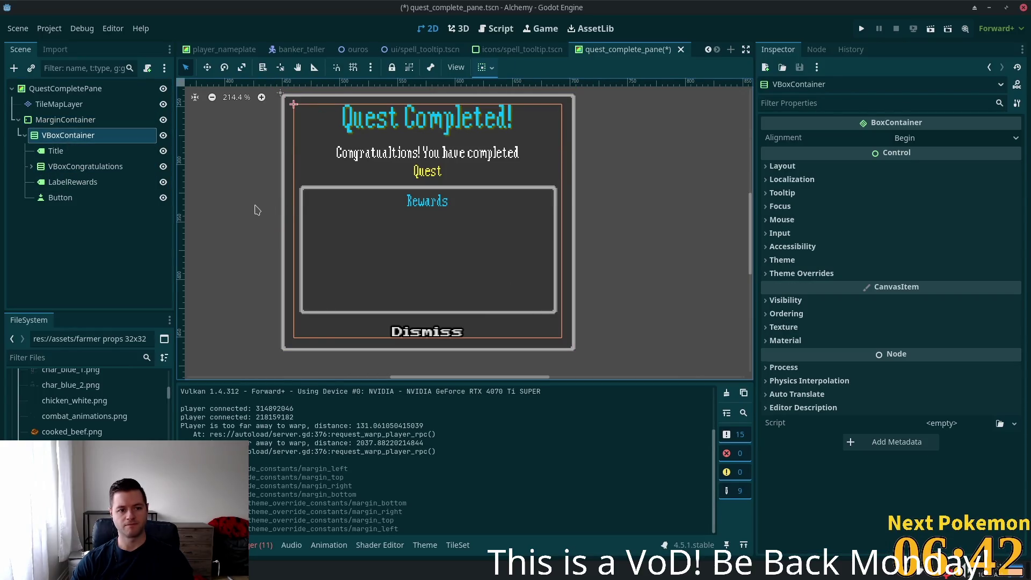
- Add a new VBoxContainer and move it above the Dismiss button
key(ctrl+a)
text(button)
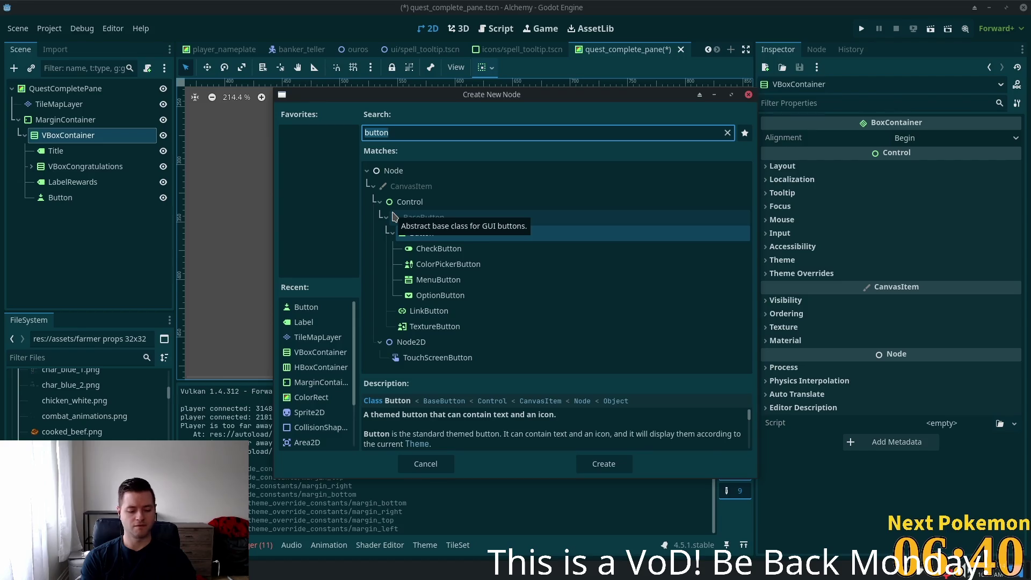
key(ctrl+a)
text(vbox)
key(Return)
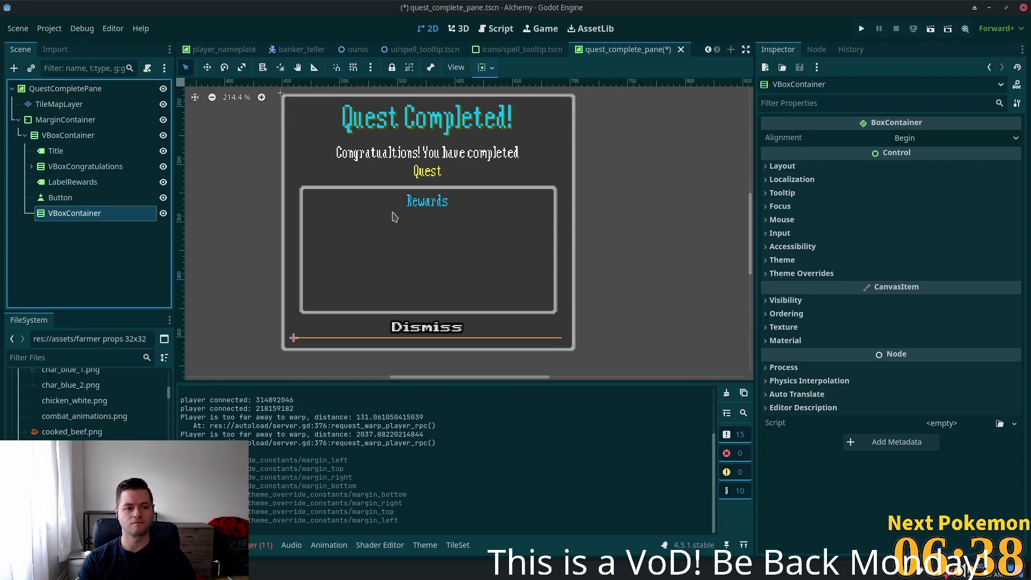
drag(81, 214, 79, 197)
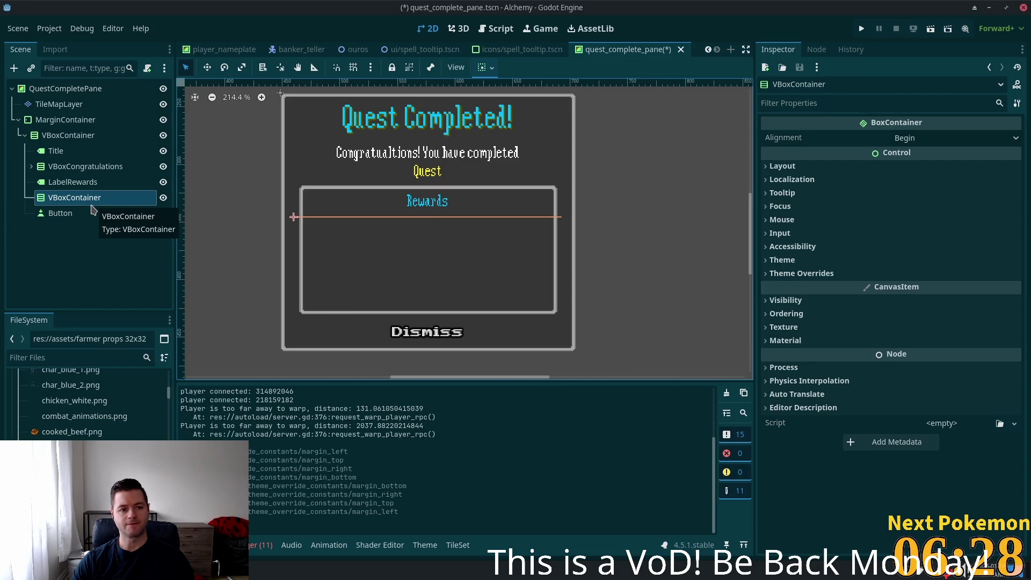
- Add a MarginContainer under the main VBoxContainer and nest the new VBoxContainer inside it
click(68, 135)
key(ctrl+a)
text(margin)
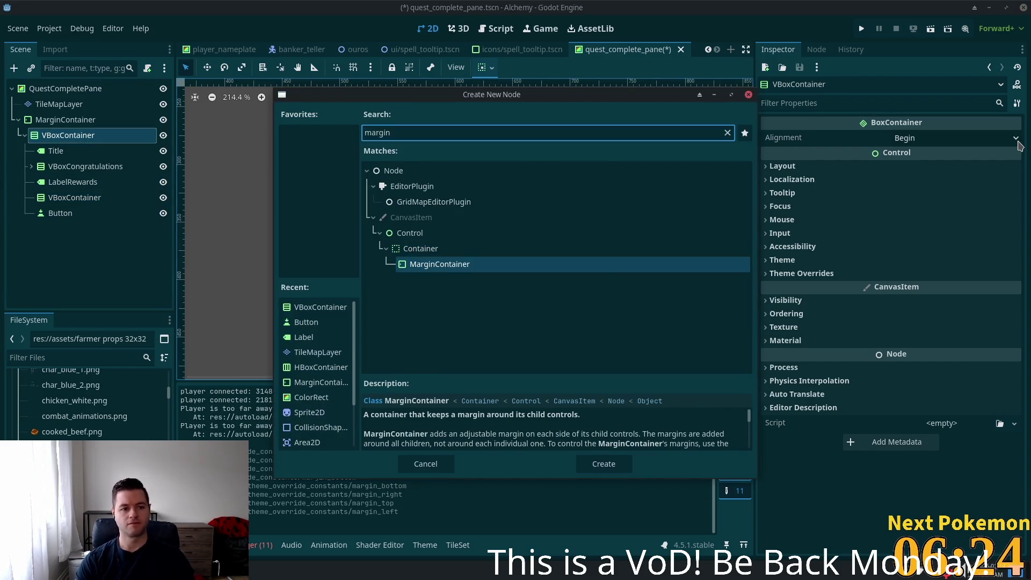
key(Return)
drag(70, 226, 62, 198)
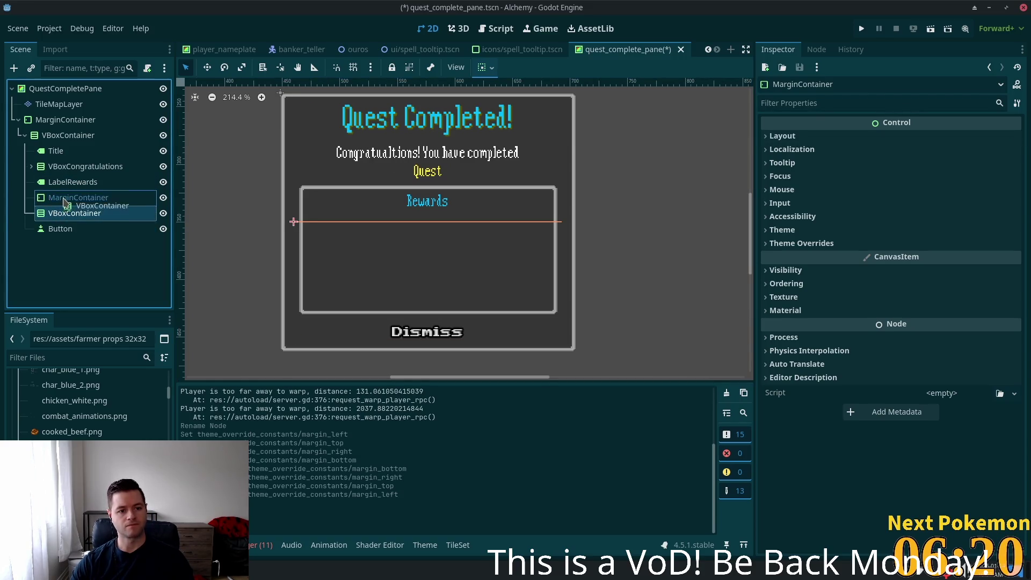
click(75, 197)
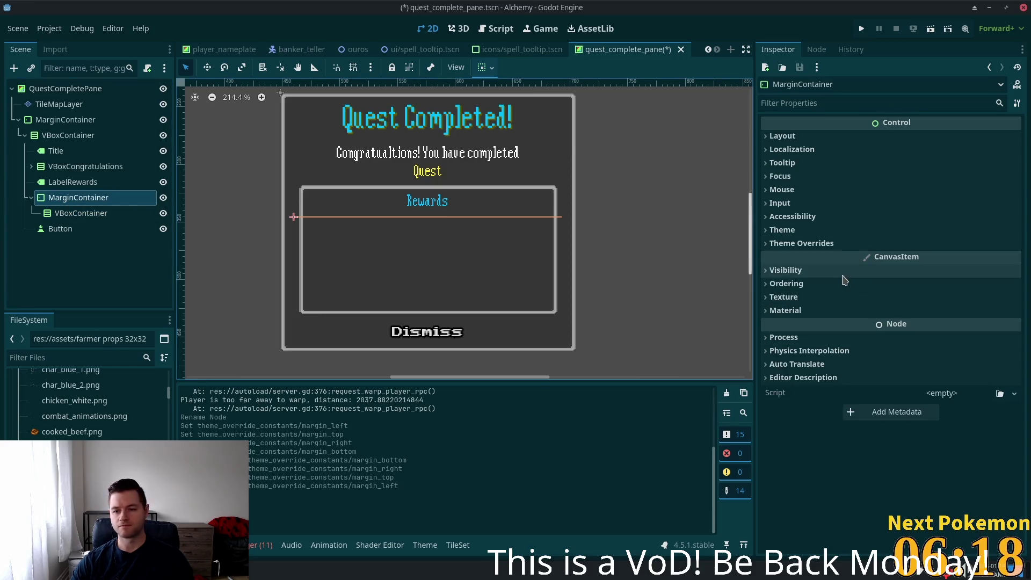
- Open the MarginContainer's margin constants and try 10 px margins
click(816, 246)
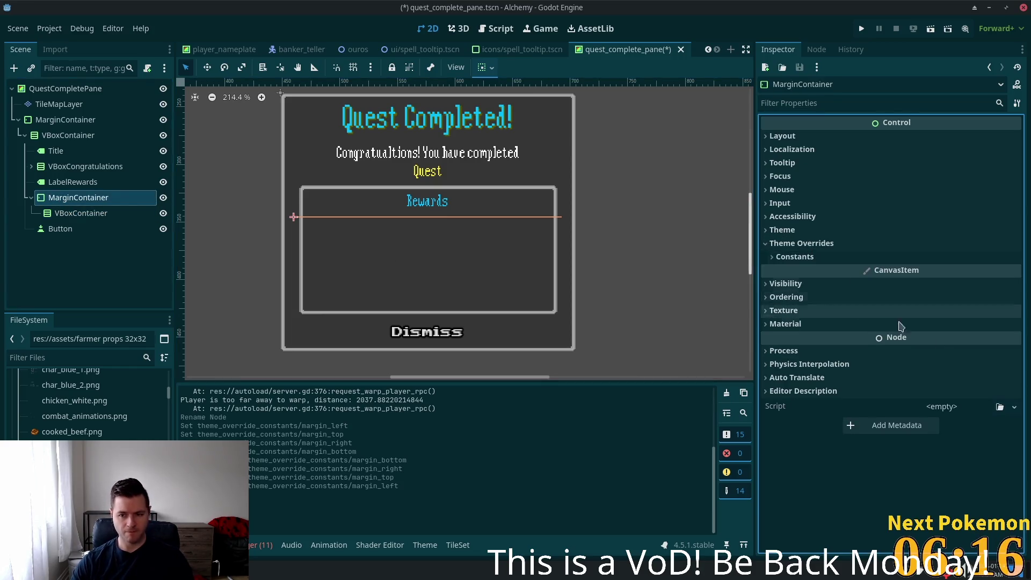
click(828, 258)
click(928, 273)
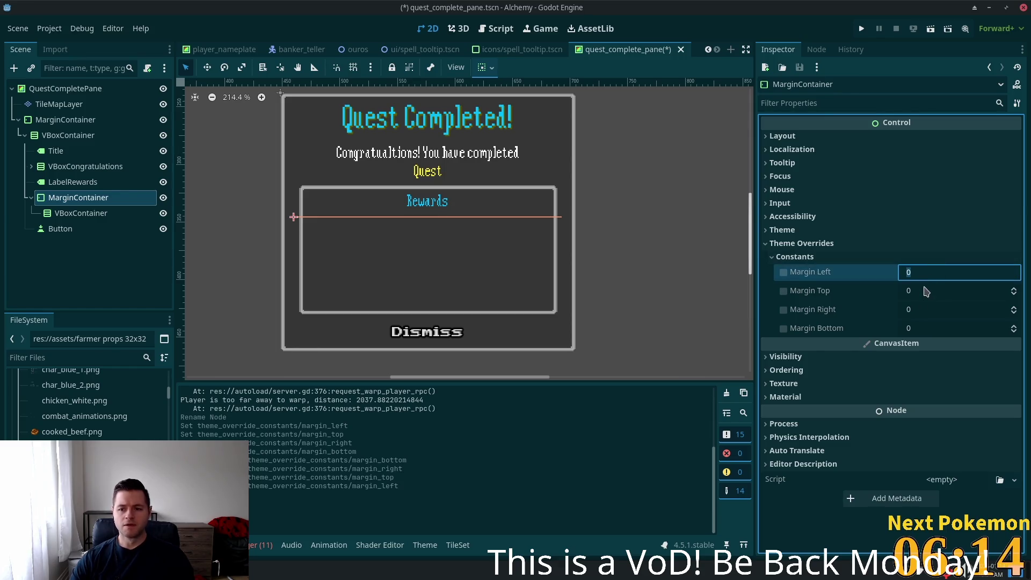
click(924, 310)
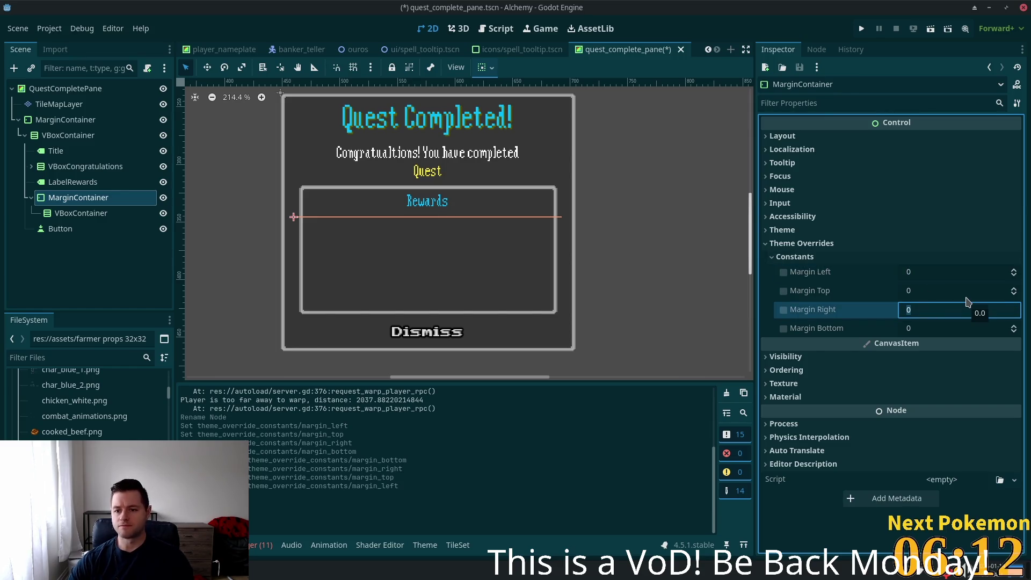
text(10)
key(Tab)
text(10)
key(Tab)
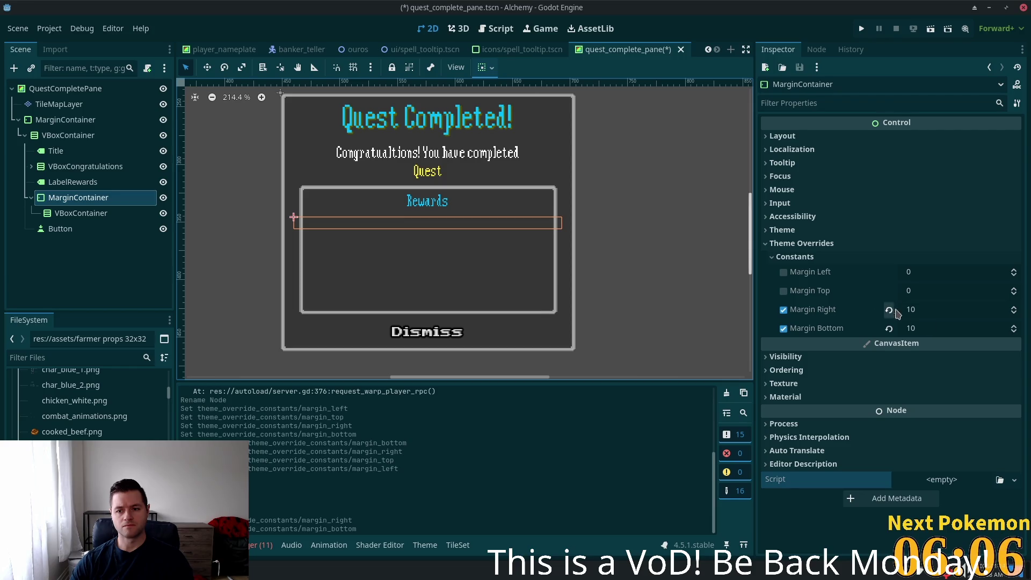
key(ctrl+z)
click(993, 276)
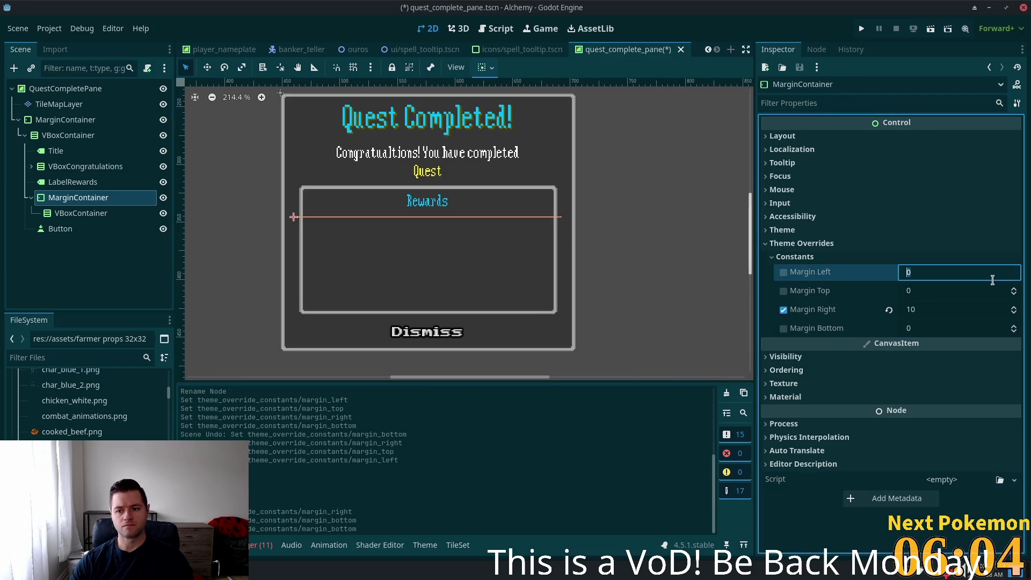
text(10)
key(Return)
click(58, 215)
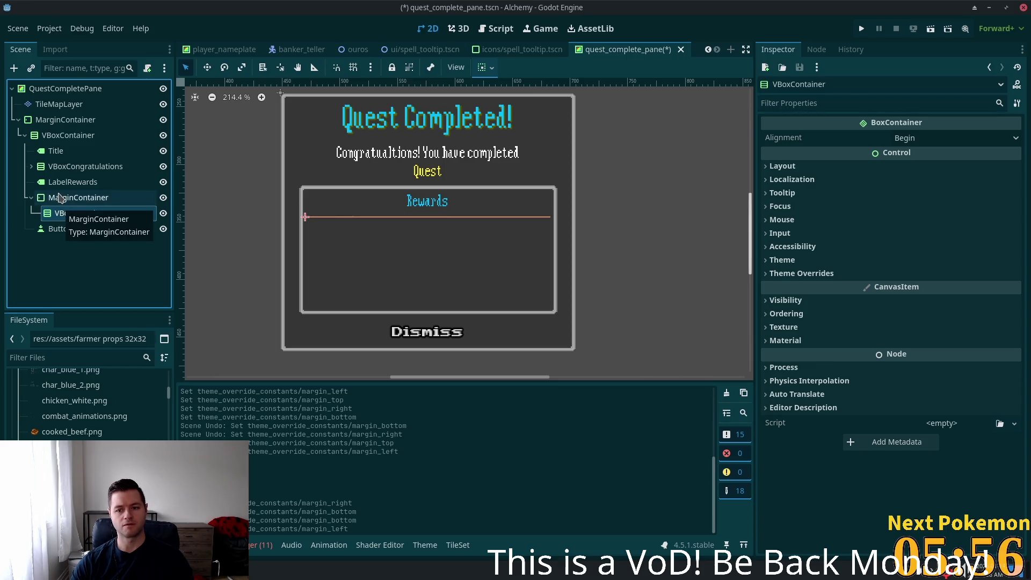
click(60, 198)
- Set the left and right margins to 15, reset top to 0, and save the scene
click(929, 268)
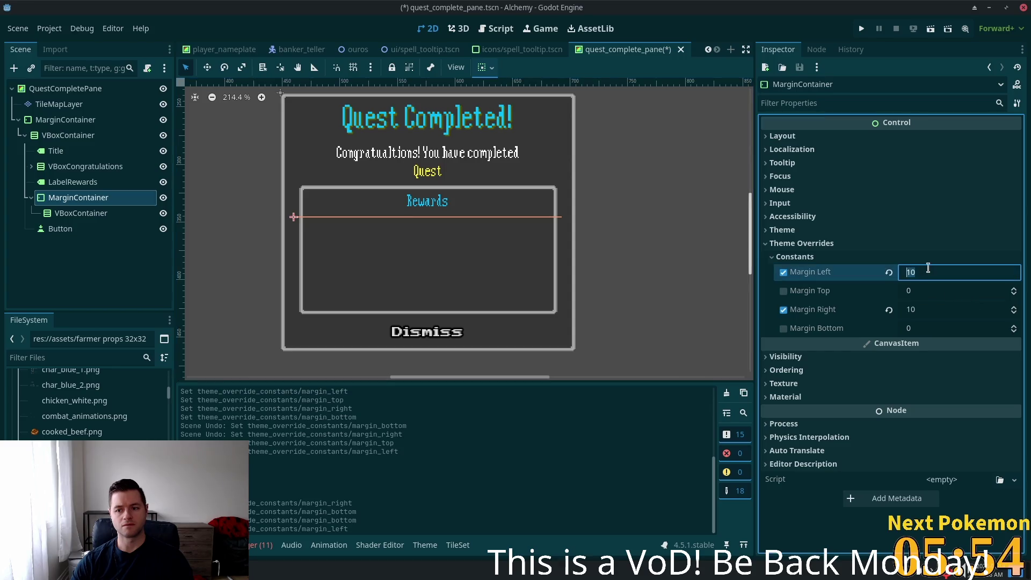
text(15)
key(Tab)
text(15)
key(Tab)
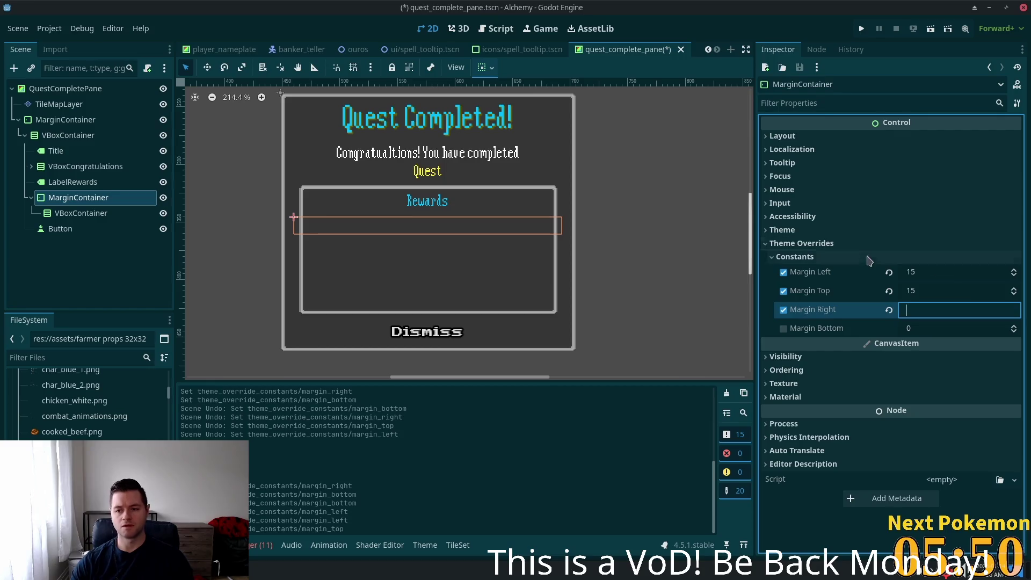
text(15)
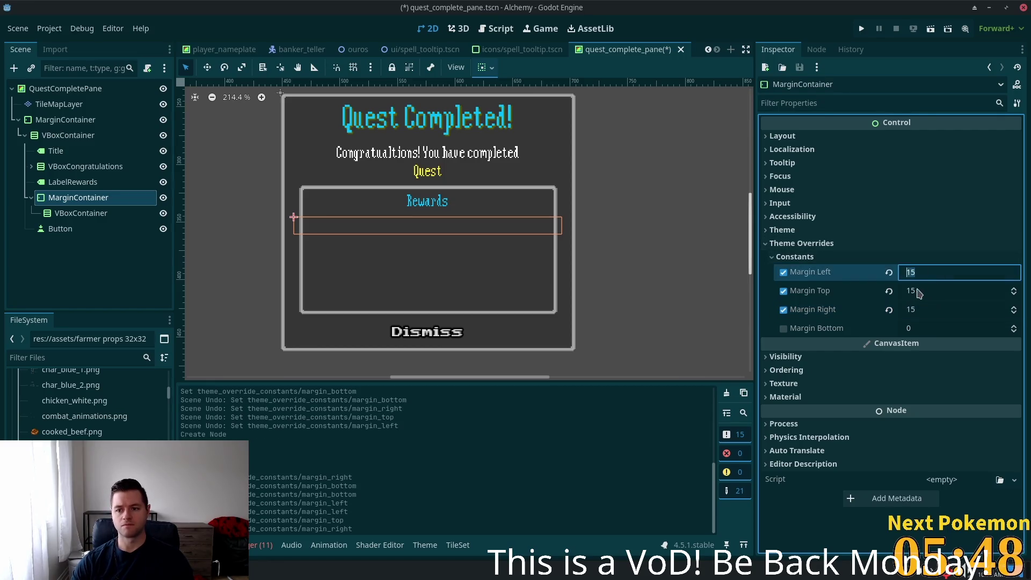
click(889, 291)
key(ctrl+s)
click(82, 215)
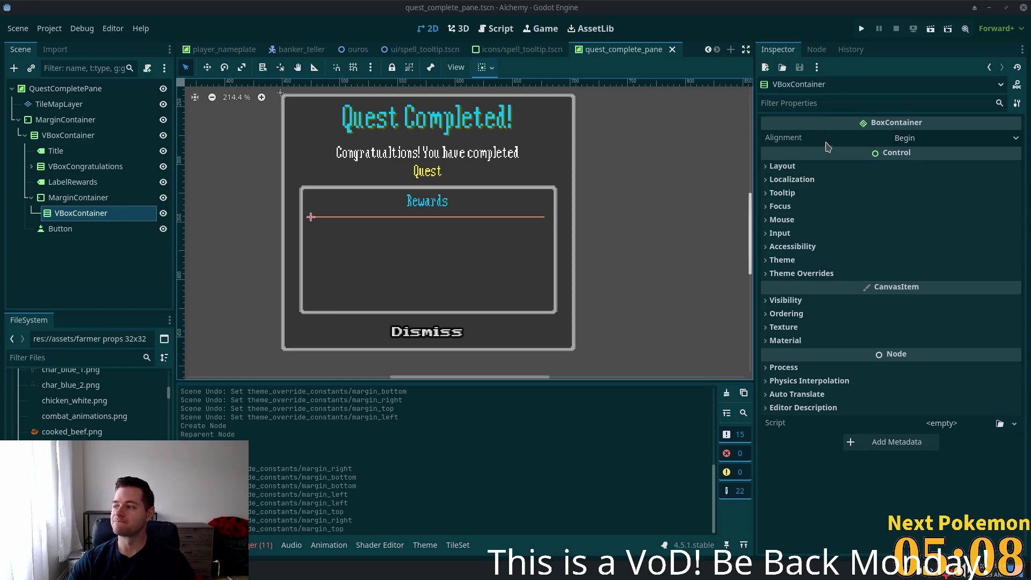
mouse_move(828, 126)
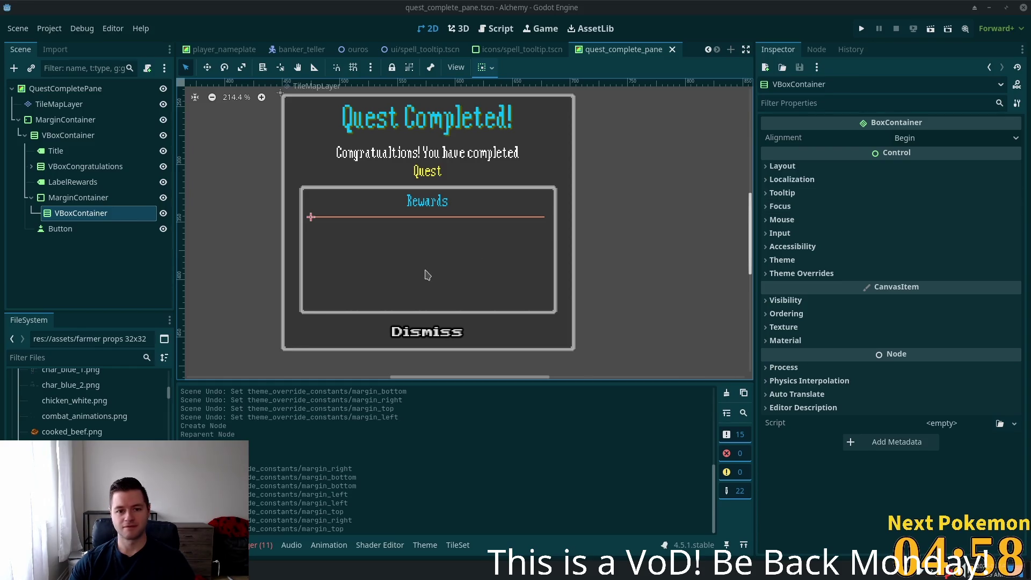
click(75, 228)
click(78, 198)
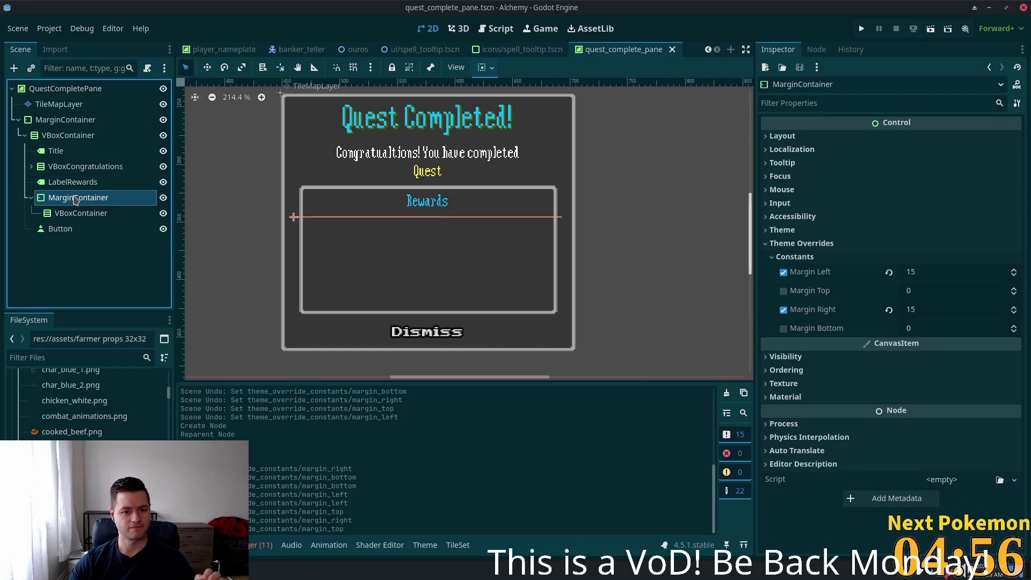
click(80, 213)
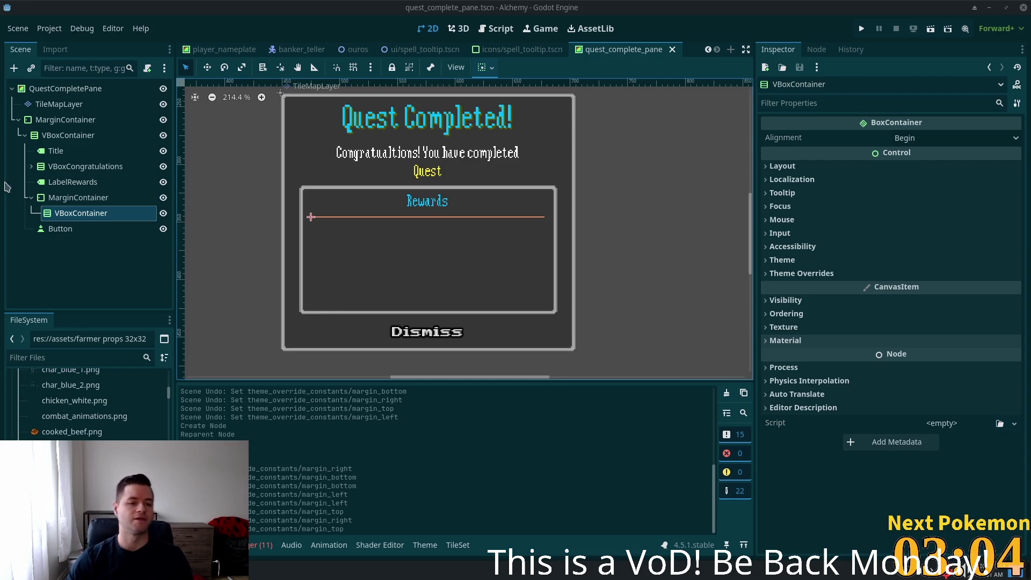
click(76, 198)
- Add a Label inside the rewards VBoxContainer and rename the button to ButtonDismiss
click(79, 213)
click(76, 198)
click(70, 215)
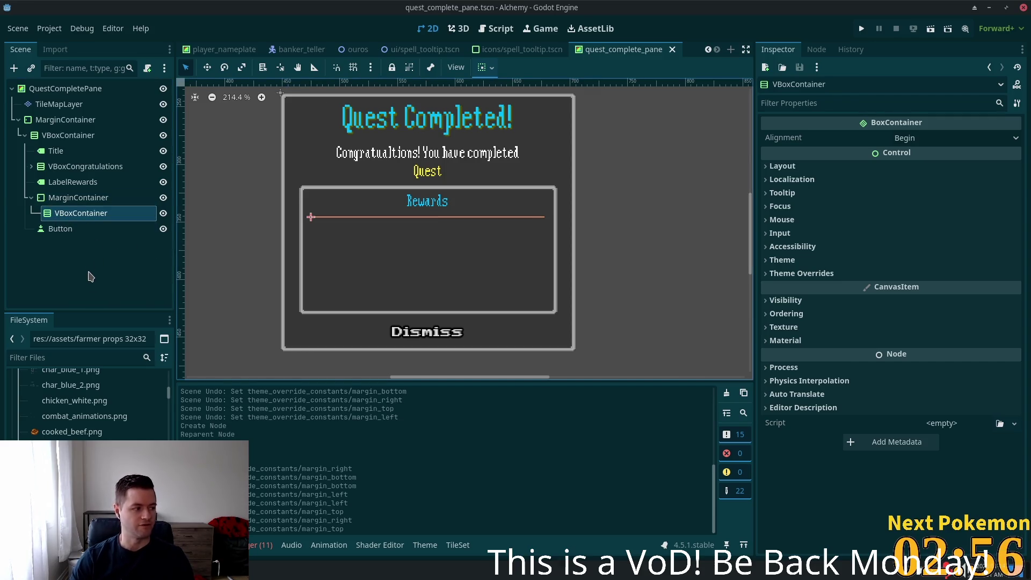
key(ctrl+a)
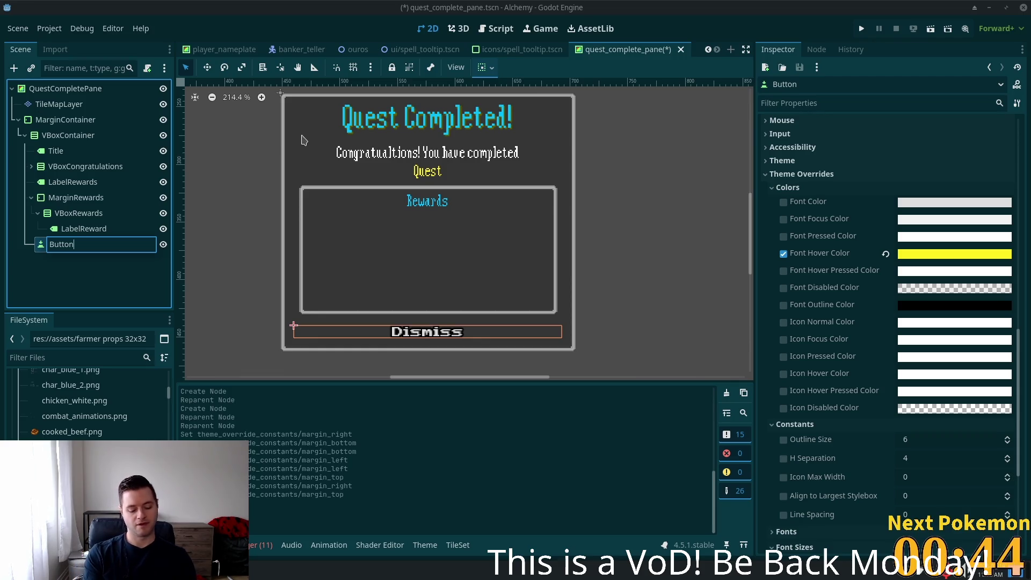
text(Dismiss)
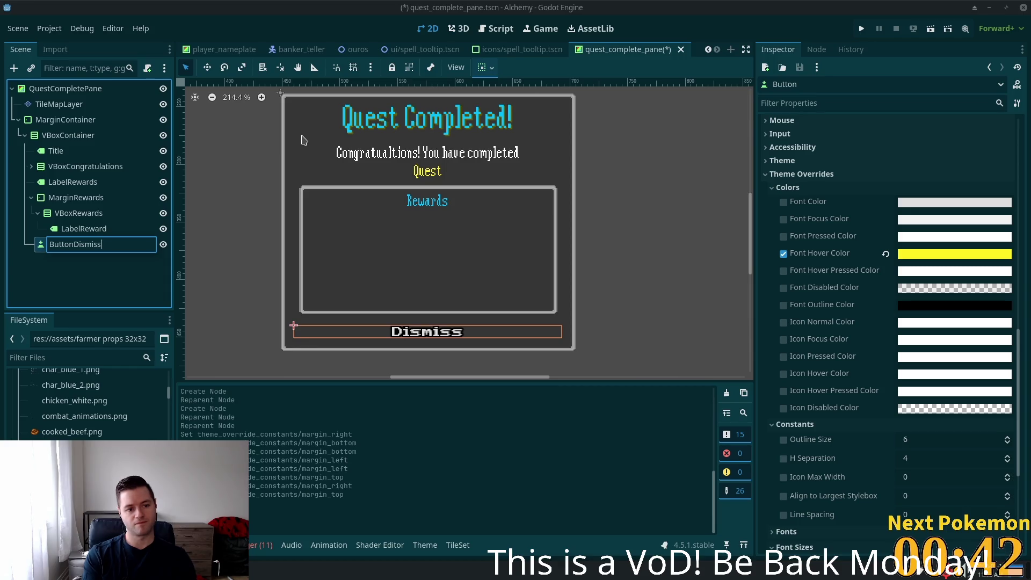
key(Return)
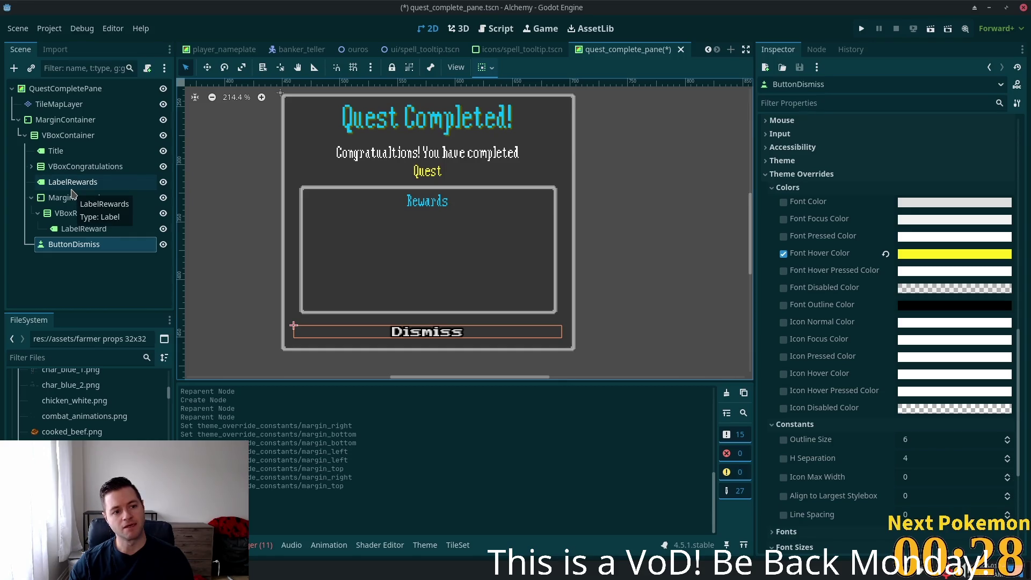
- Rename the Title node to LabelTitle, then switch over to the browser
click(59, 151)
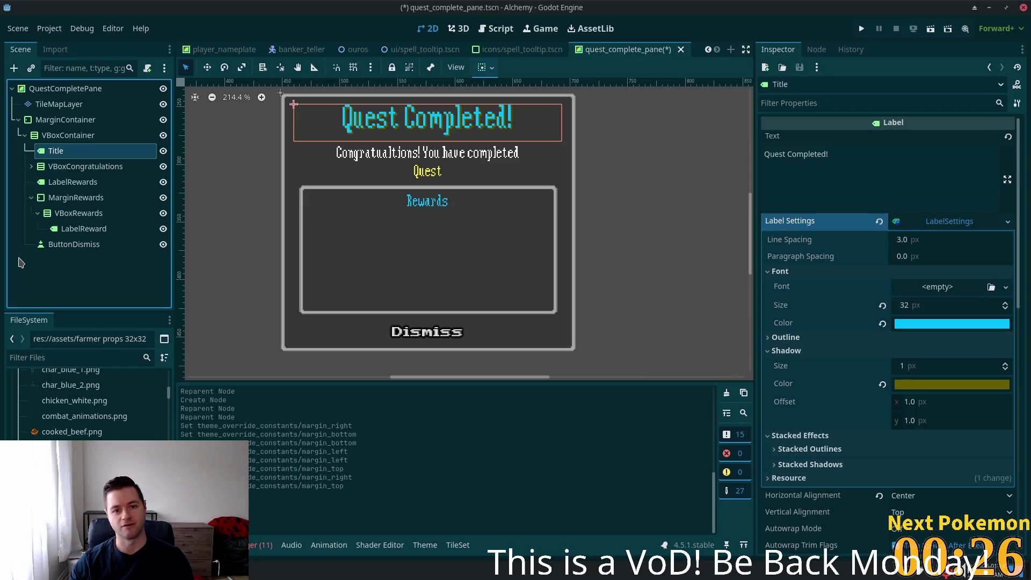
click(53, 153)
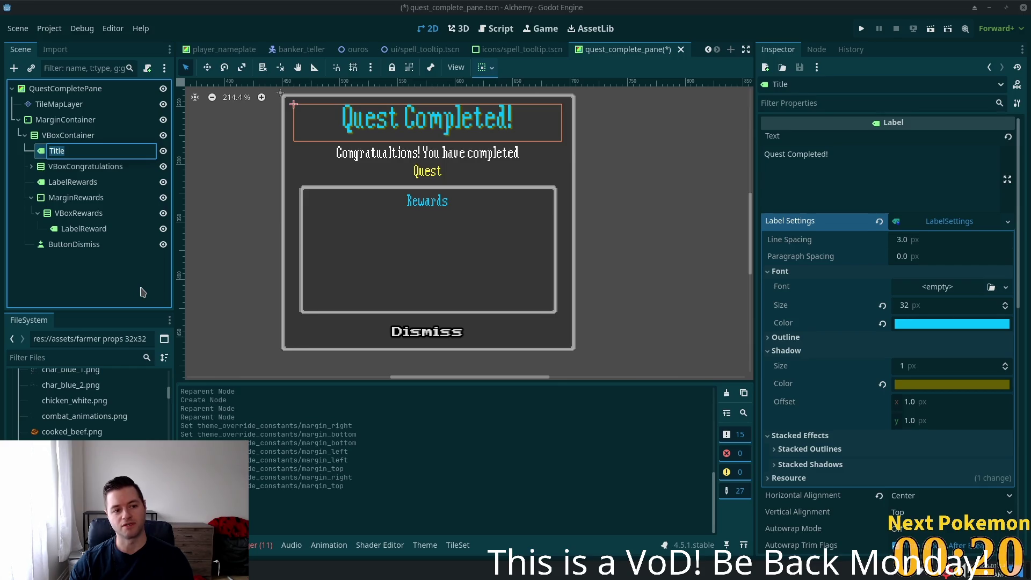
key(Home)
text(Label)
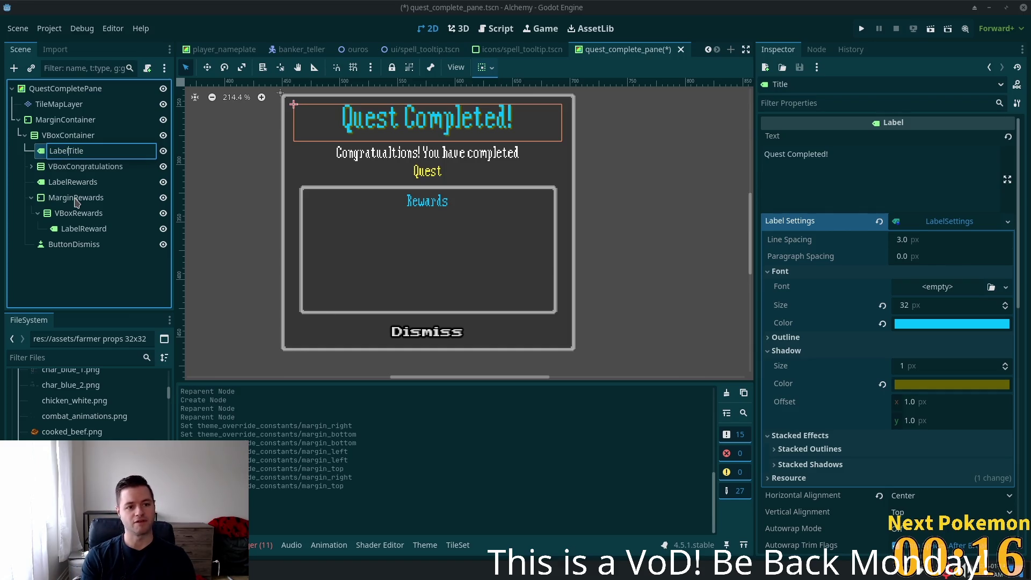
key(Return)
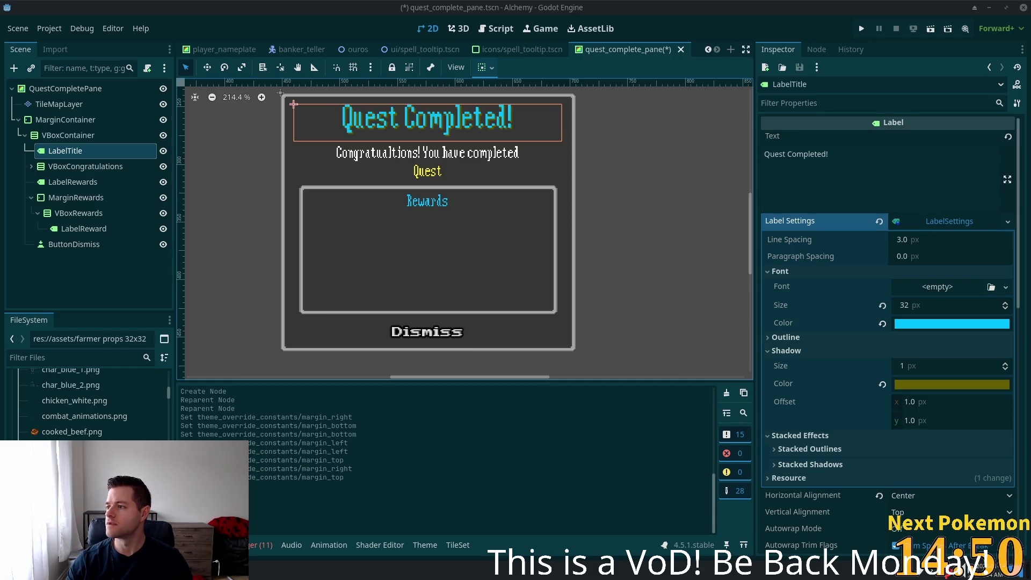
key(alt+Tab)
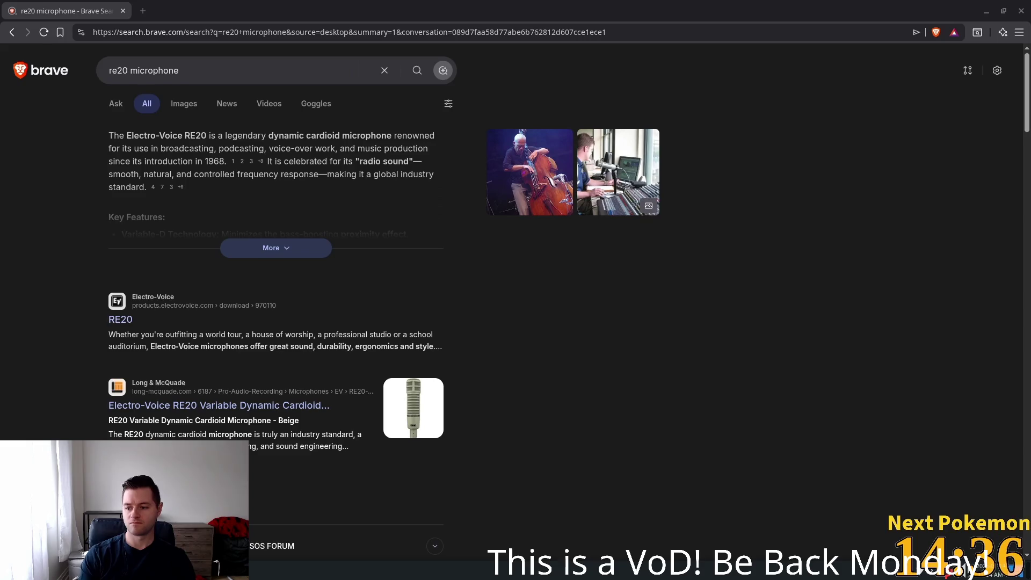
- Open the Long & McQuade Electro-Voice RE20 product page, cancelling the RE20 data sheet save
click(124, 319)
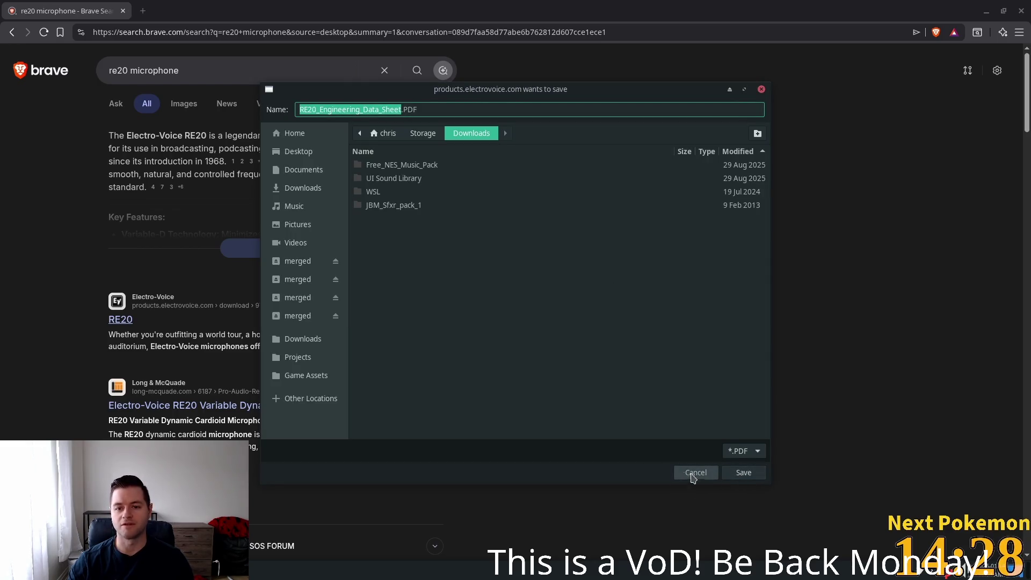
click(690, 475)
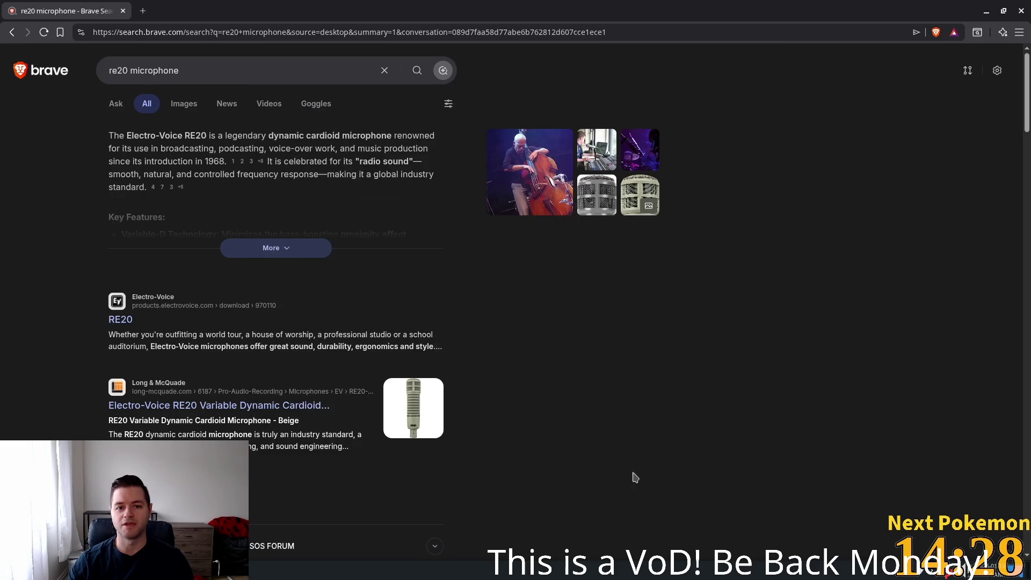
click(141, 408)
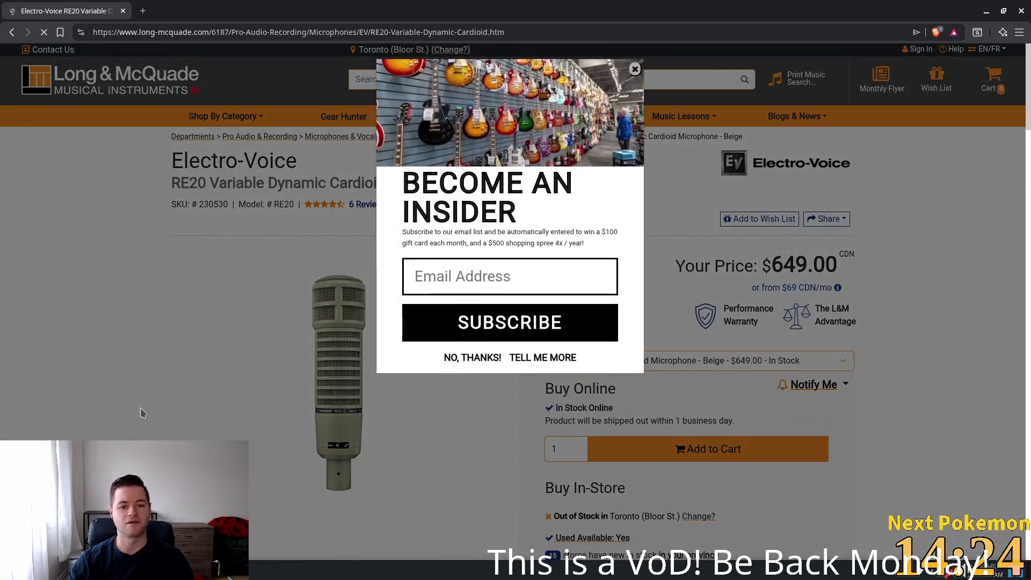
- Dismiss the email and location popups and highlight the $649.00 RE20 price
click(40, 264)
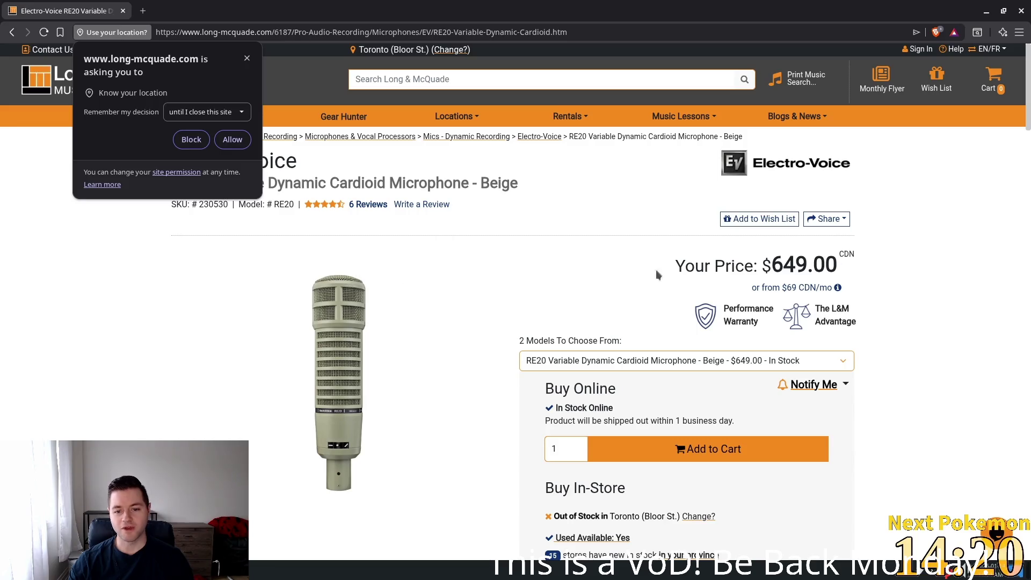
drag(866, 282, 775, 264)
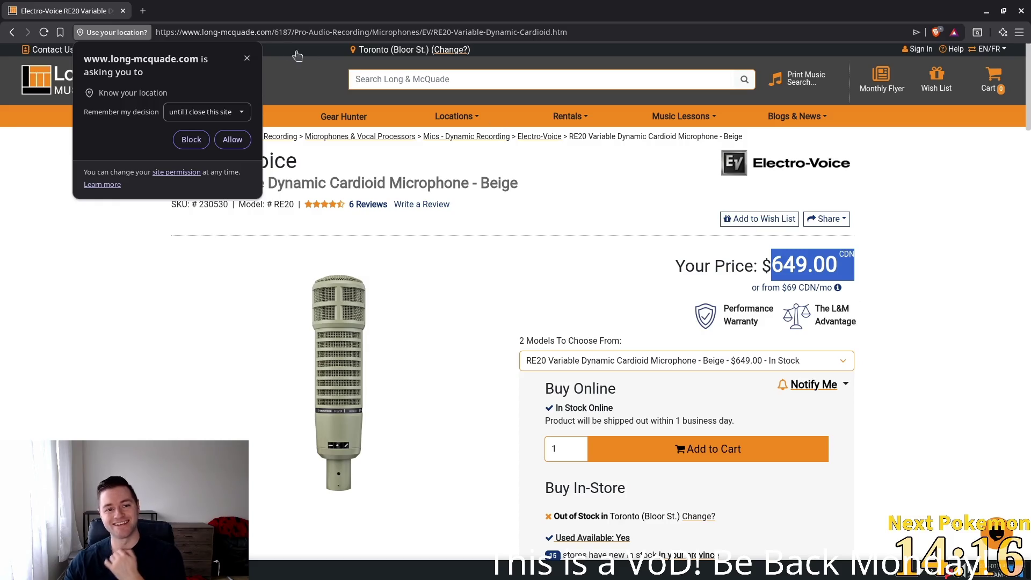
click(246, 60)
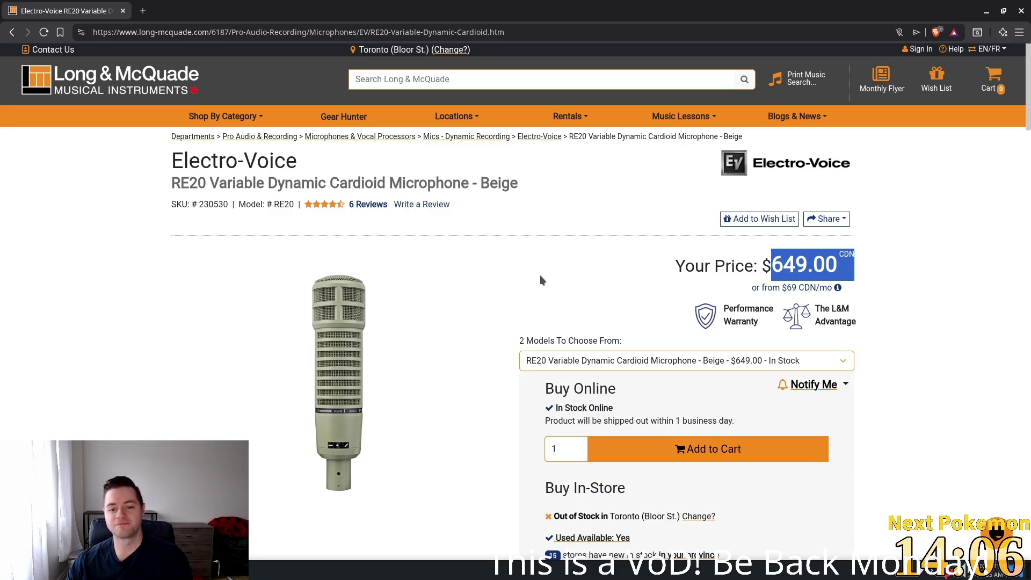
- Scroll down the RE20 page and back to the top, then close Brave
mouse_move(410, 360)
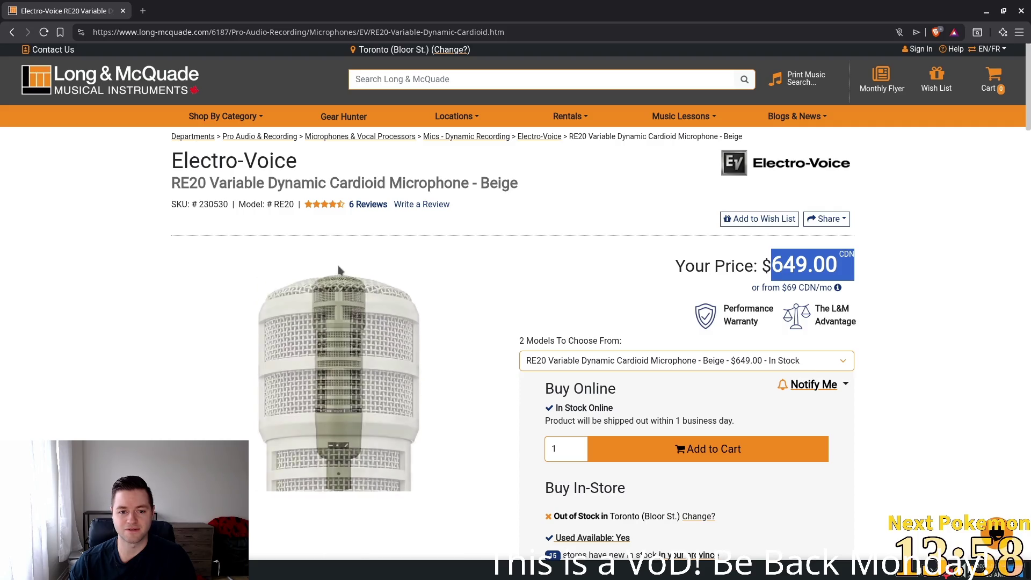
scroll(484, 385, down, 3)
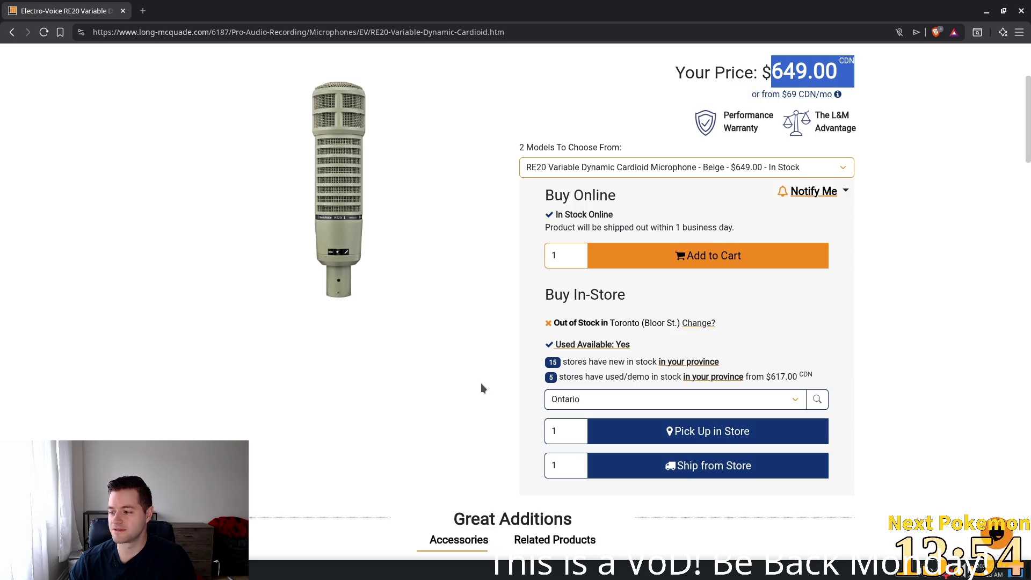
scroll(482, 384, down, 5)
scroll(479, 382, down, 15)
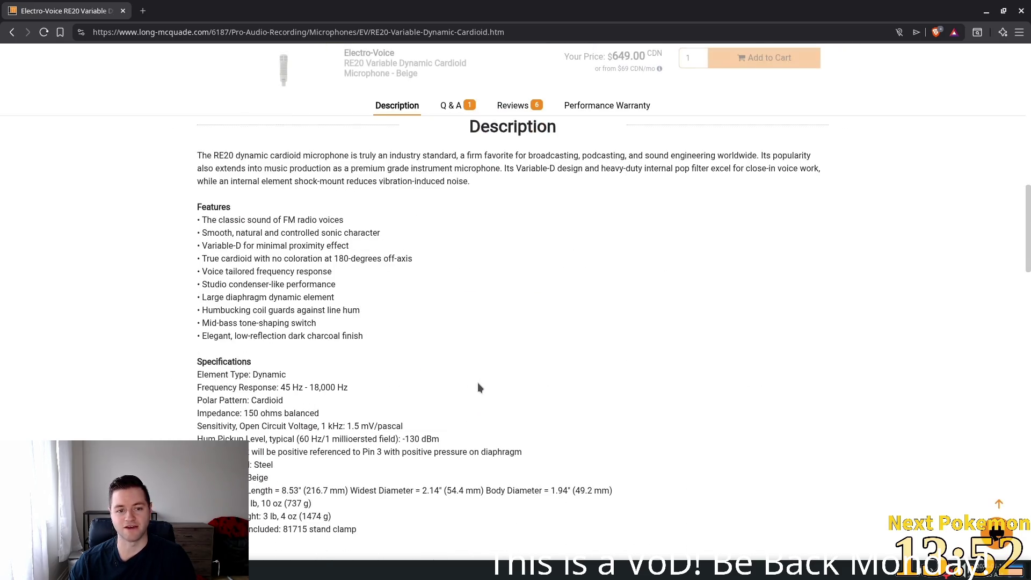
scroll(475, 394, up, 5)
scroll(475, 395, up, 10)
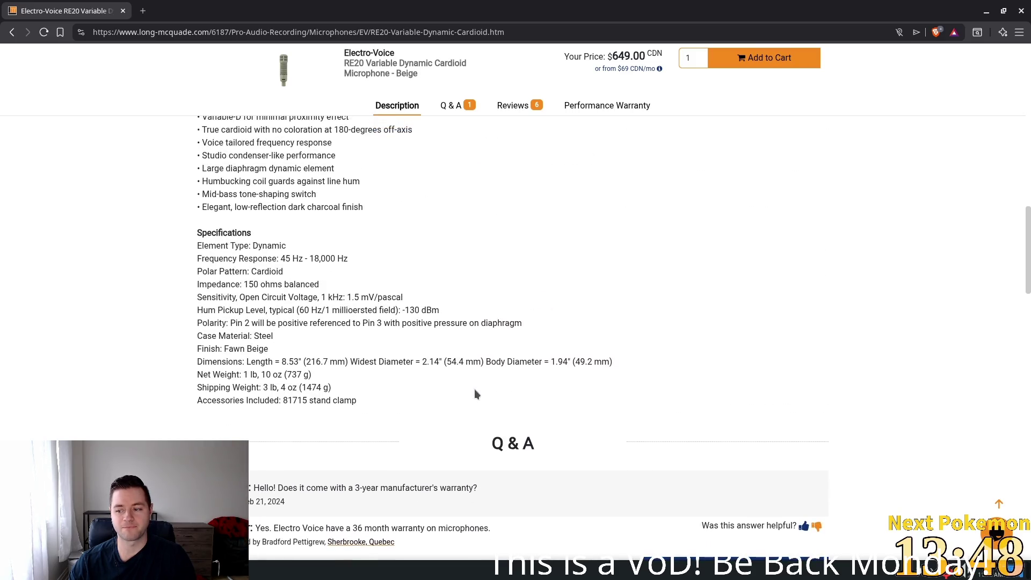
scroll(475, 395, up, 10)
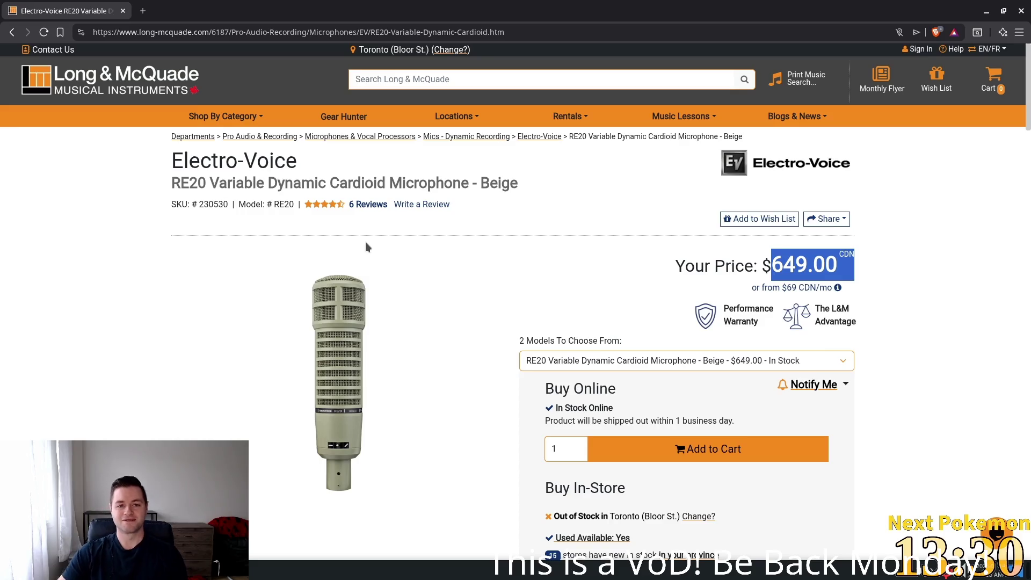
mouse_move(381, 280)
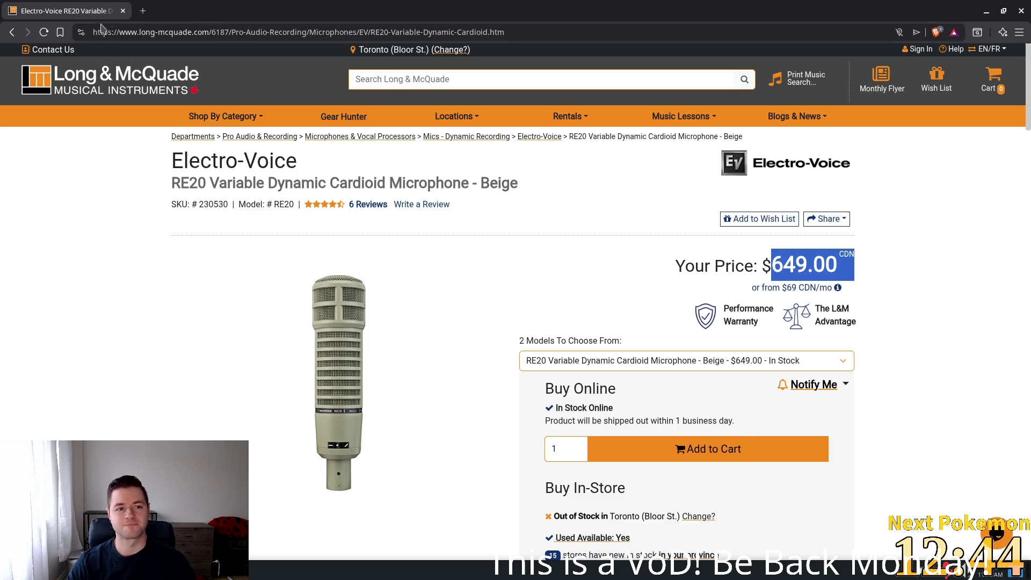
click(1022, 12)
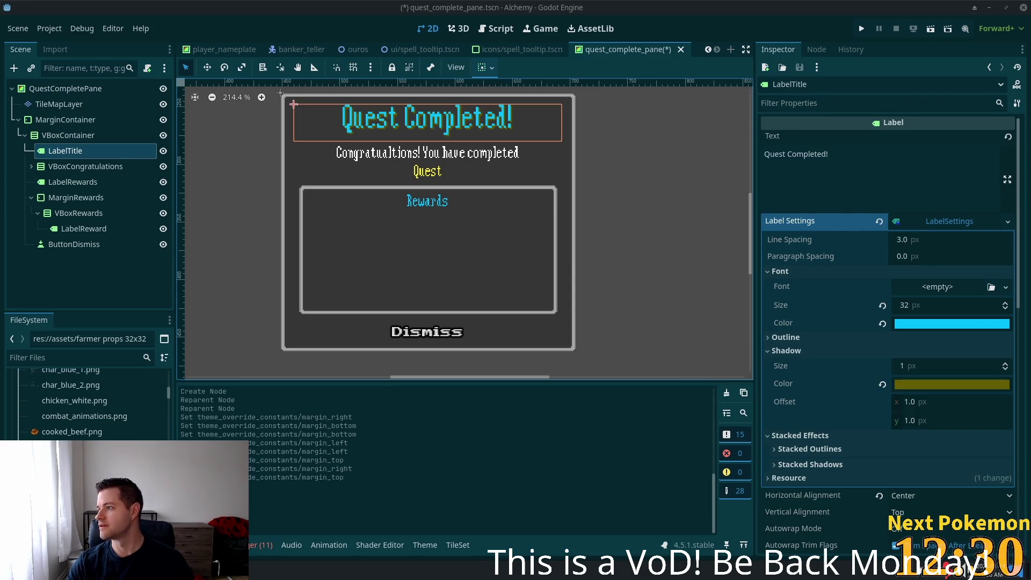
- Bring Brave back up on a blank New Tab page with Alt+Tab
key(alt+Tab)
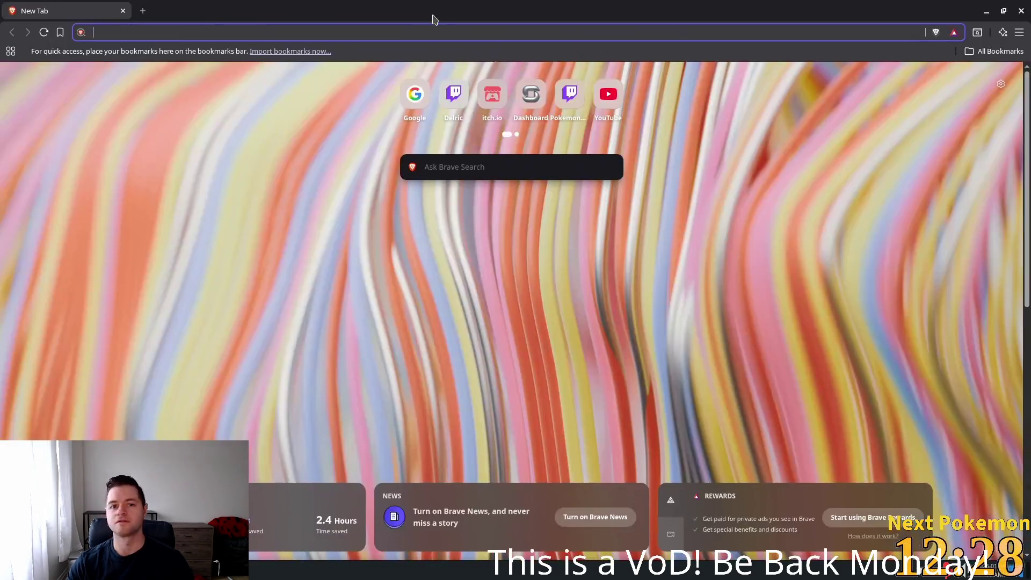
- Search Google for 'audio technica mics', correcting the misspelled 'technical' query
text(google.com)
key(Return)
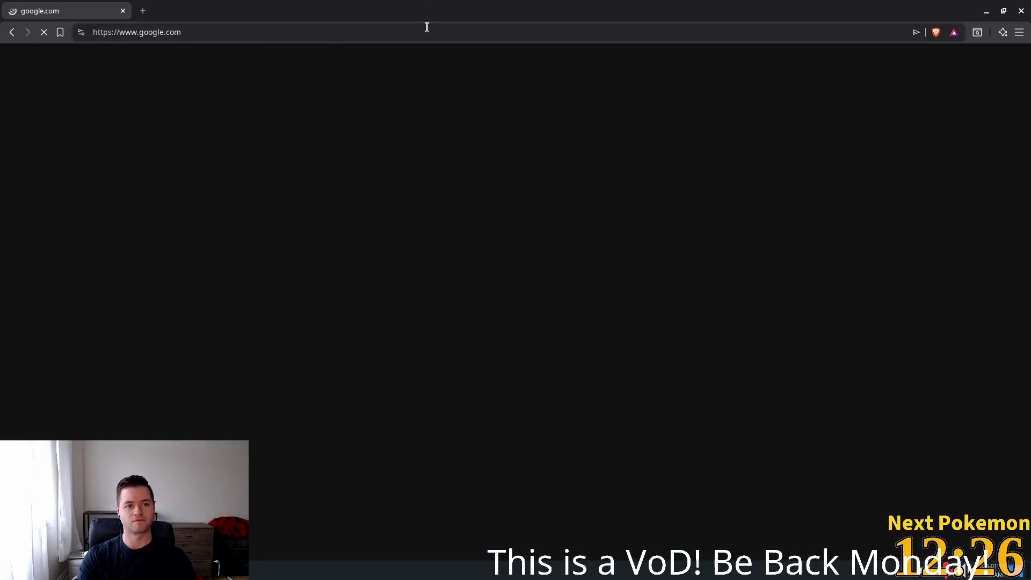
text(audio techni)
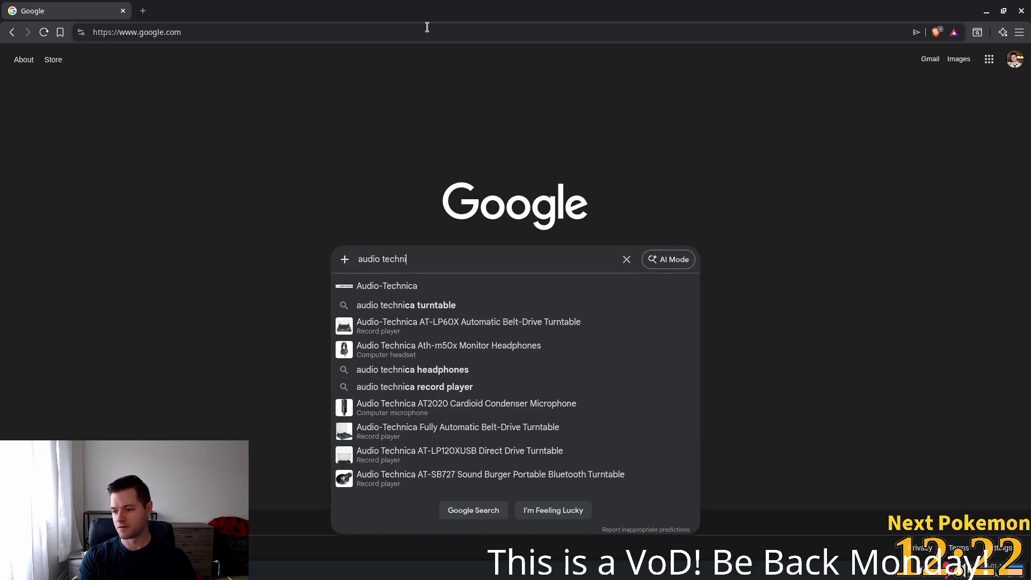
text(cal mics)
key(Return)
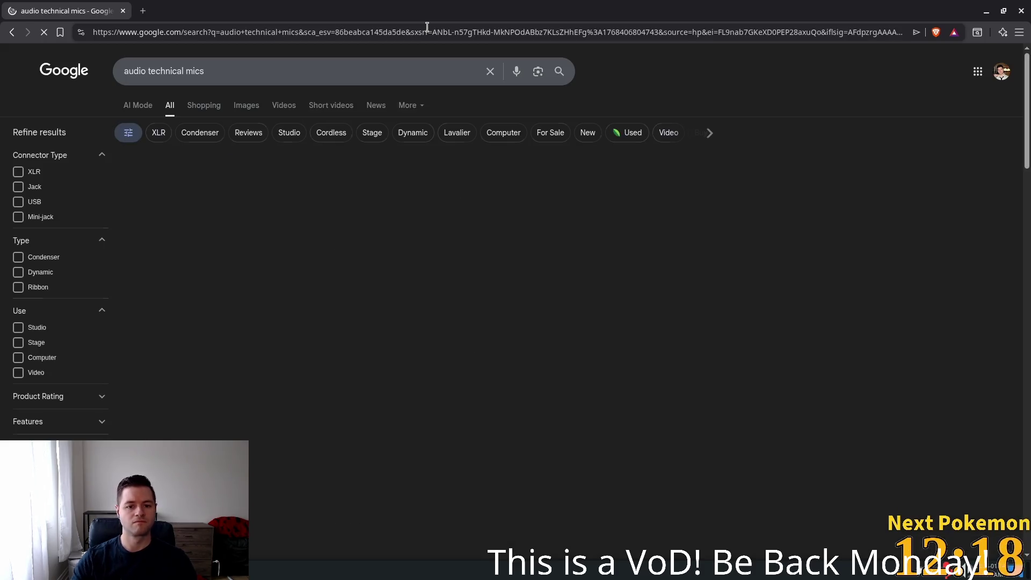
click(191, 74)
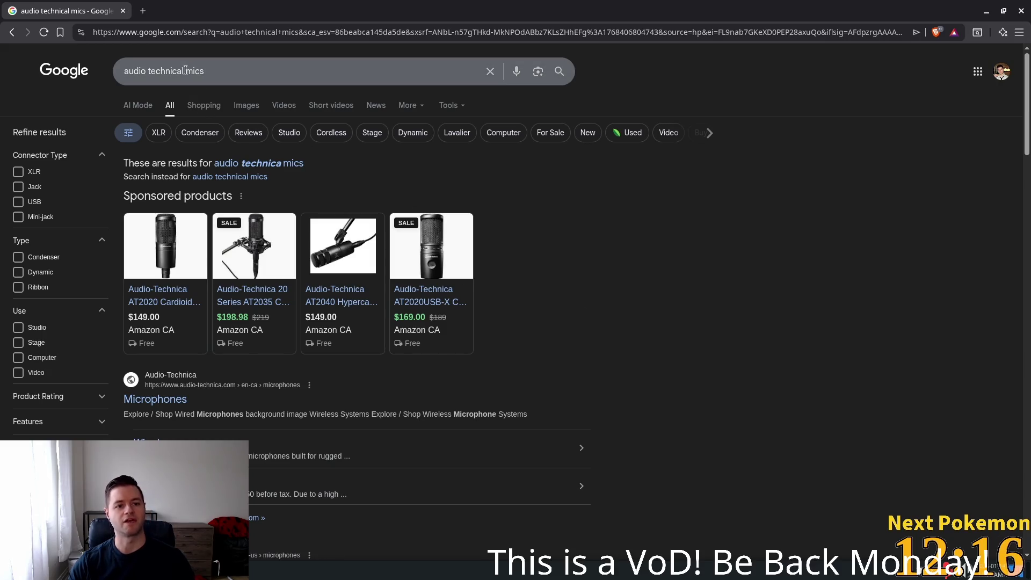
key(BackSpace)
key(Return)
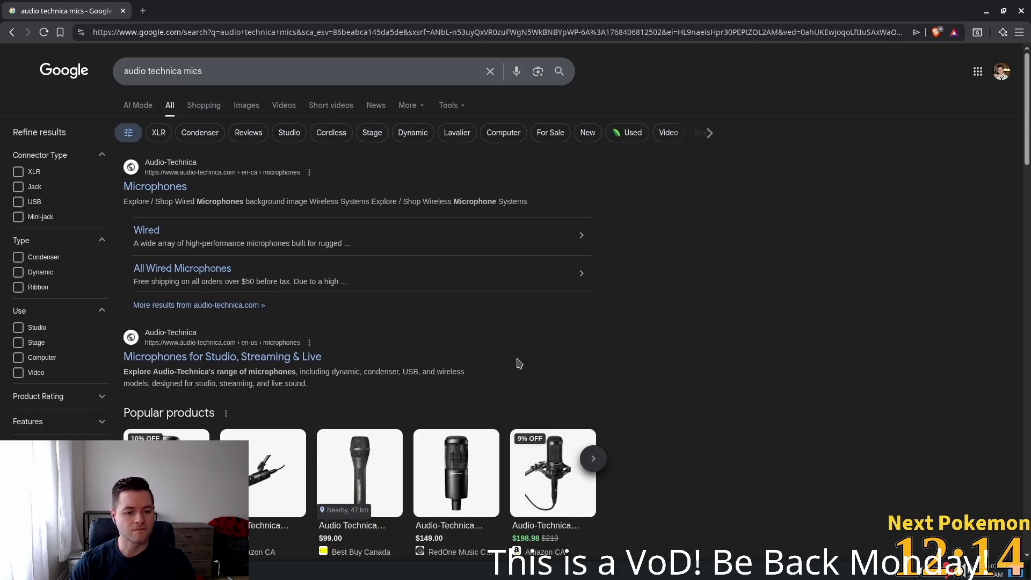
- Open and scroll through the Audio-Technica AT2035 product card
scroll(461, 361, down, 2)
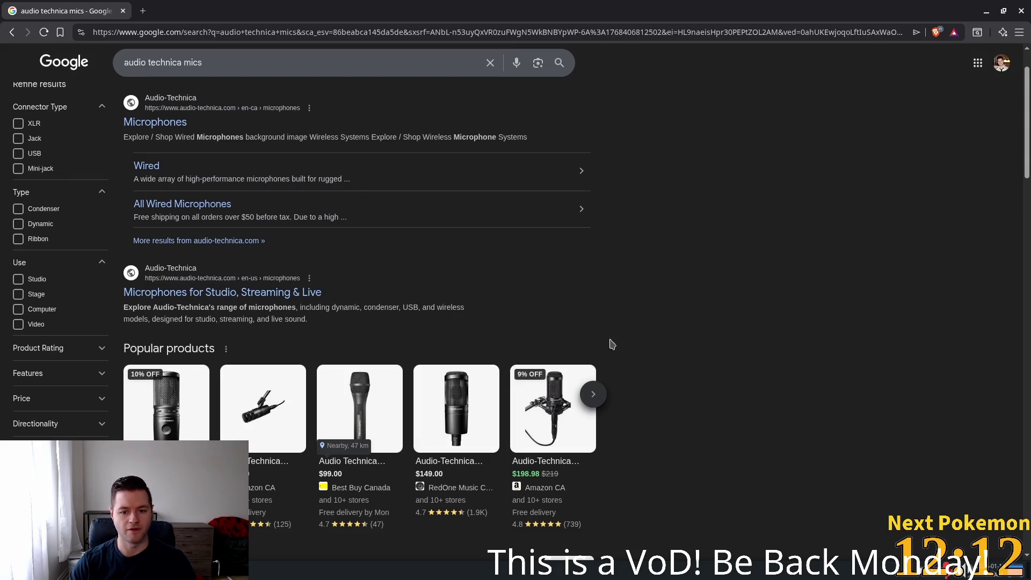
click(548, 435)
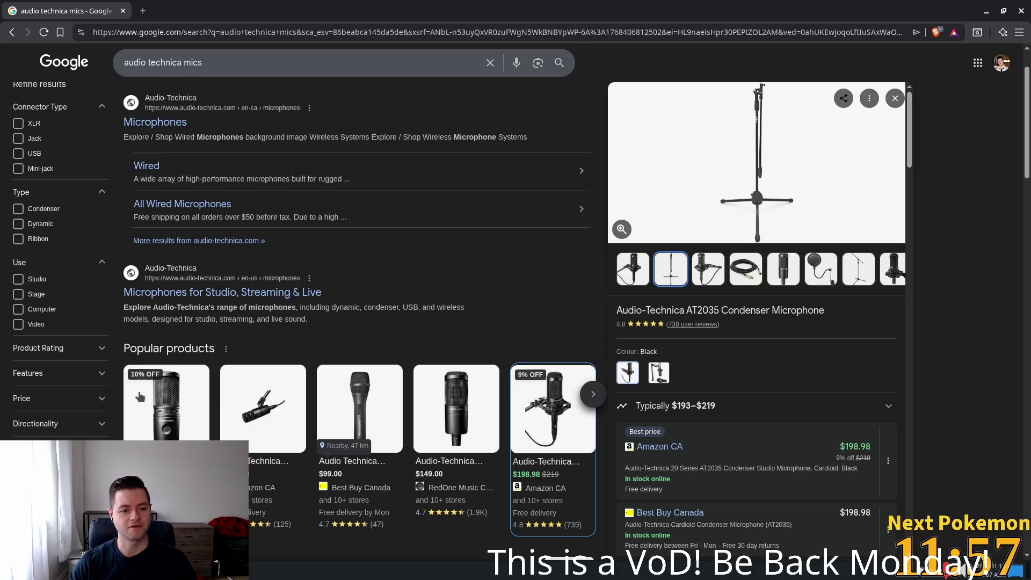
scroll(140, 397, down, 6)
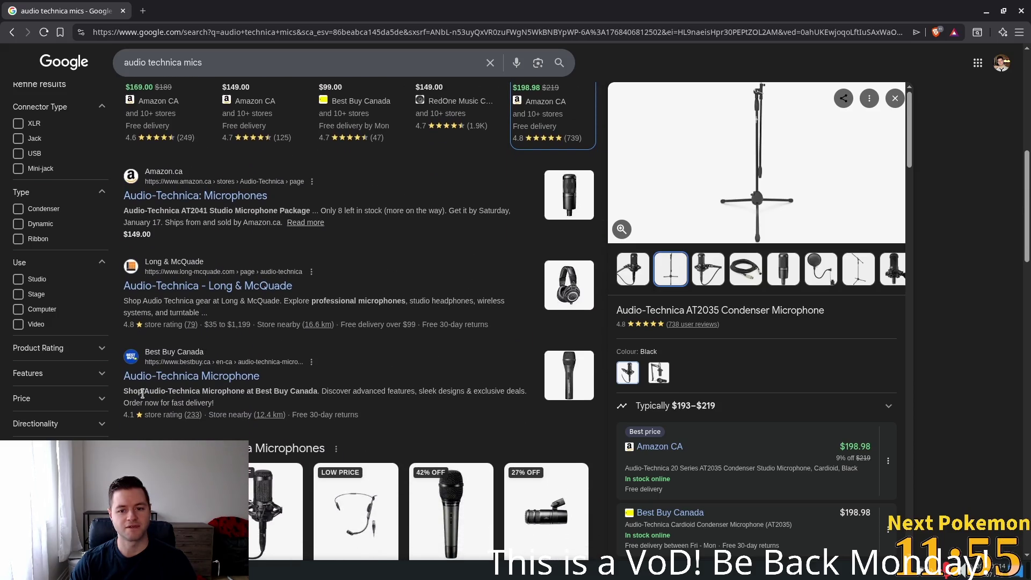
scroll(143, 395, down, 1)
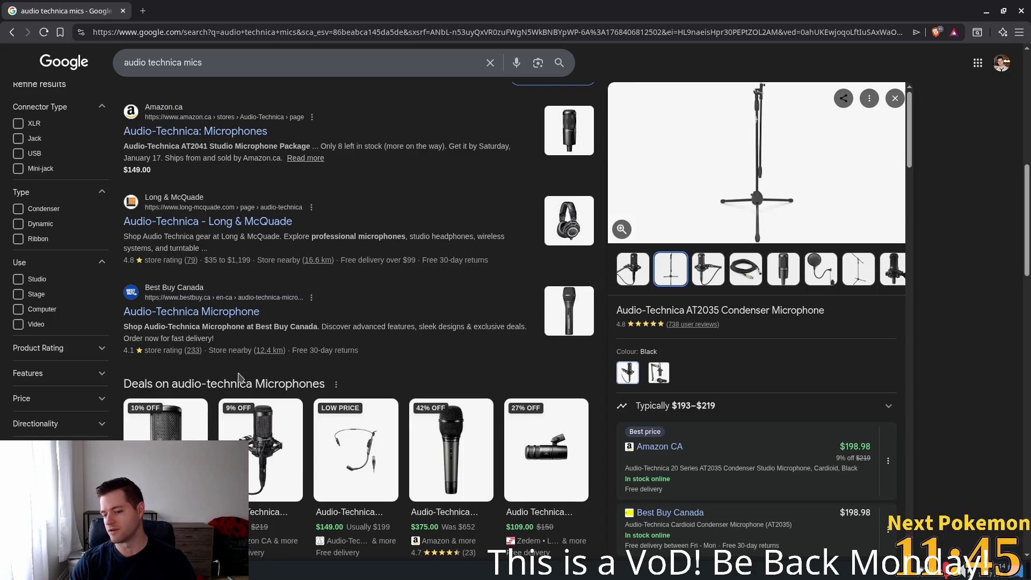
scroll(228, 360, up, 5)
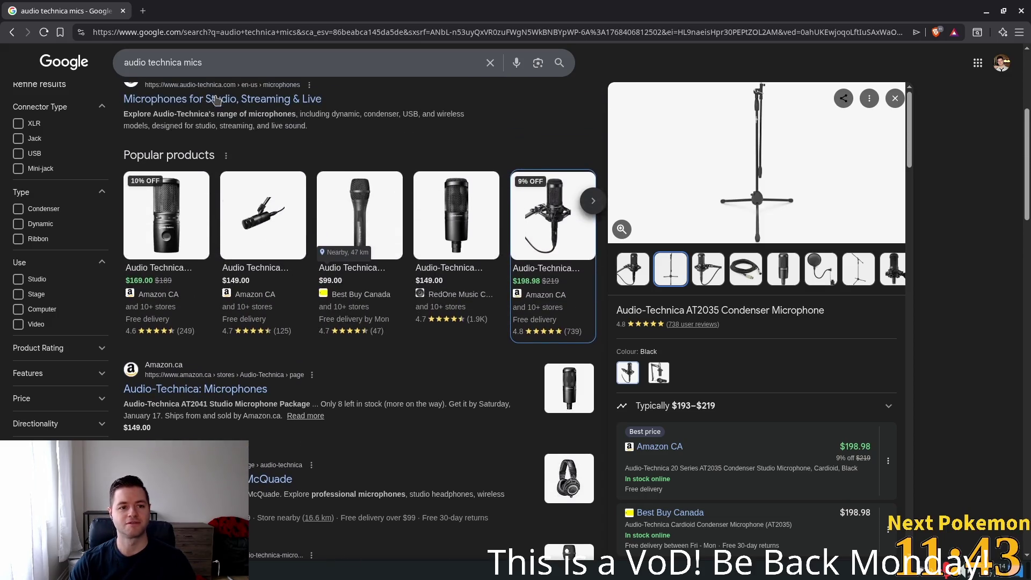
- Search 'shure mic', scroll the results, then close the browser
triple_click(193, 64)
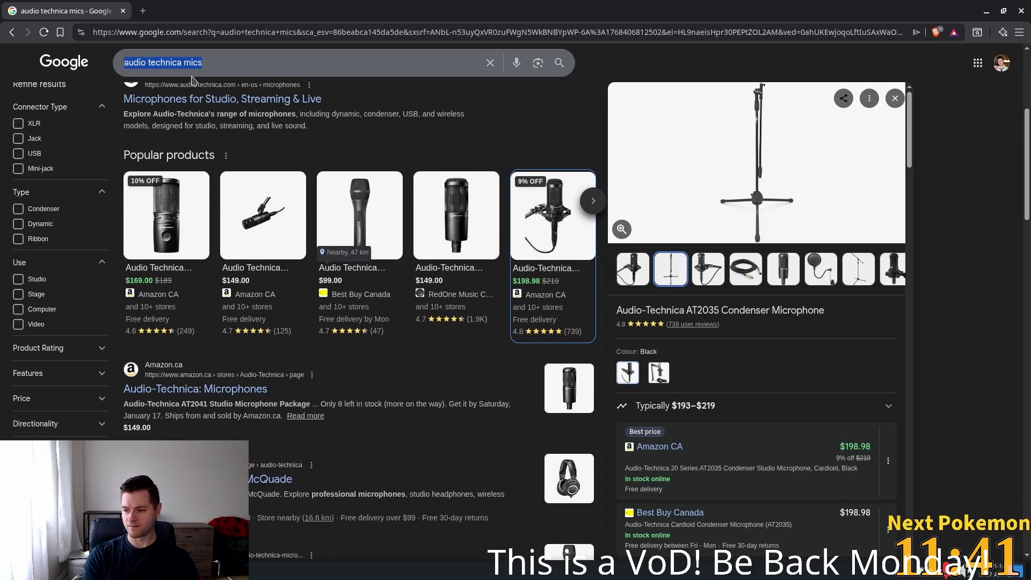
text(shure mic)
key(Return)
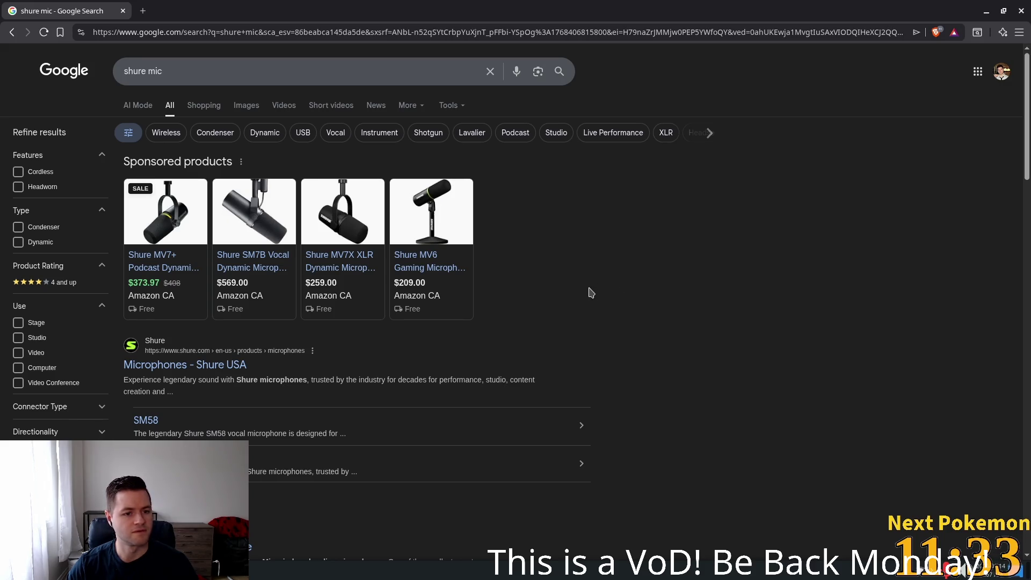
scroll(590, 295, down, 2)
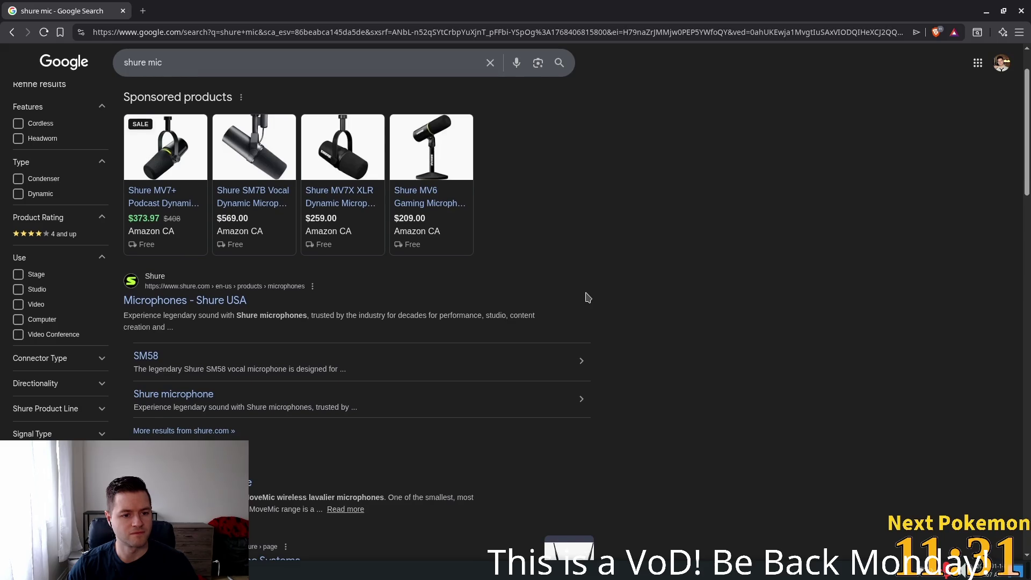
scroll(589, 298, down, 6)
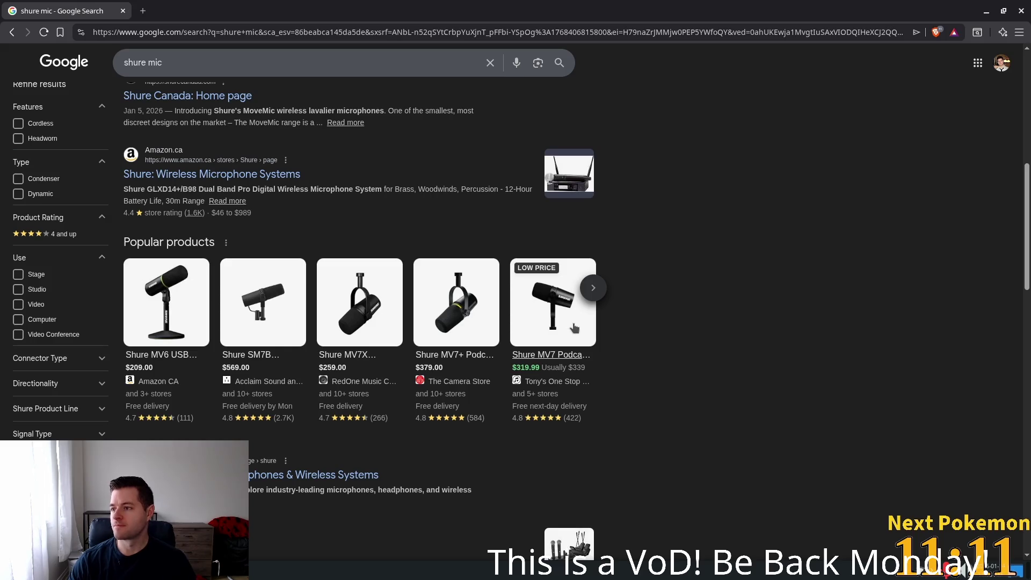
click(124, 11)
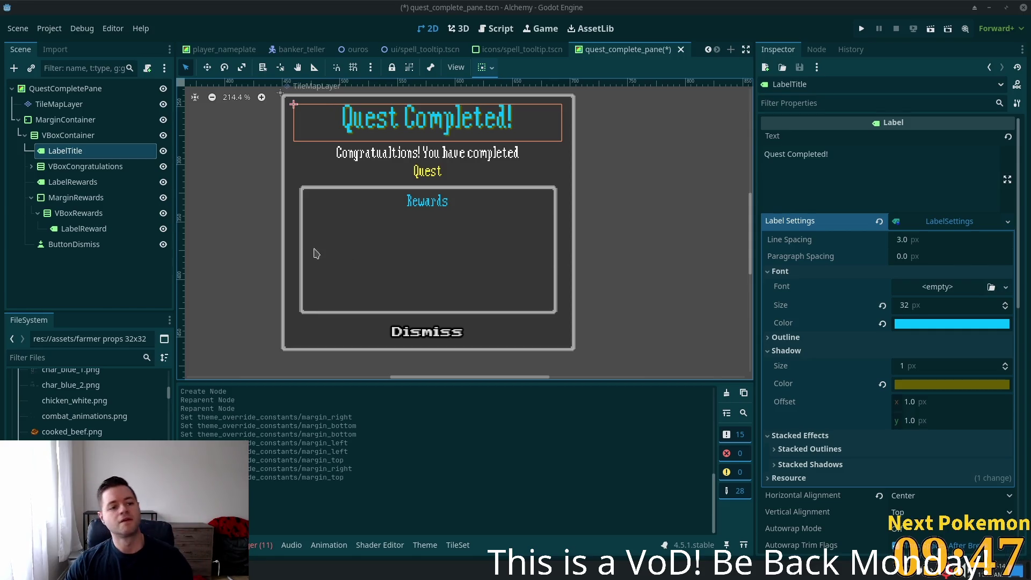
click(126, 230)
- Set LabelReward's text to '10 Gold' and give it a new LabelSettings resource
click(861, 155)
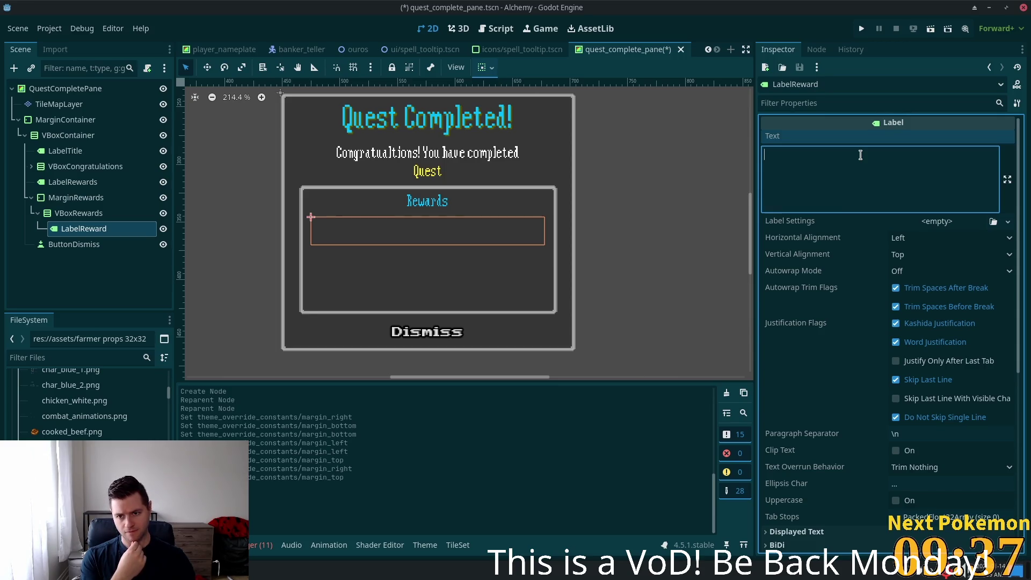
text(10 )
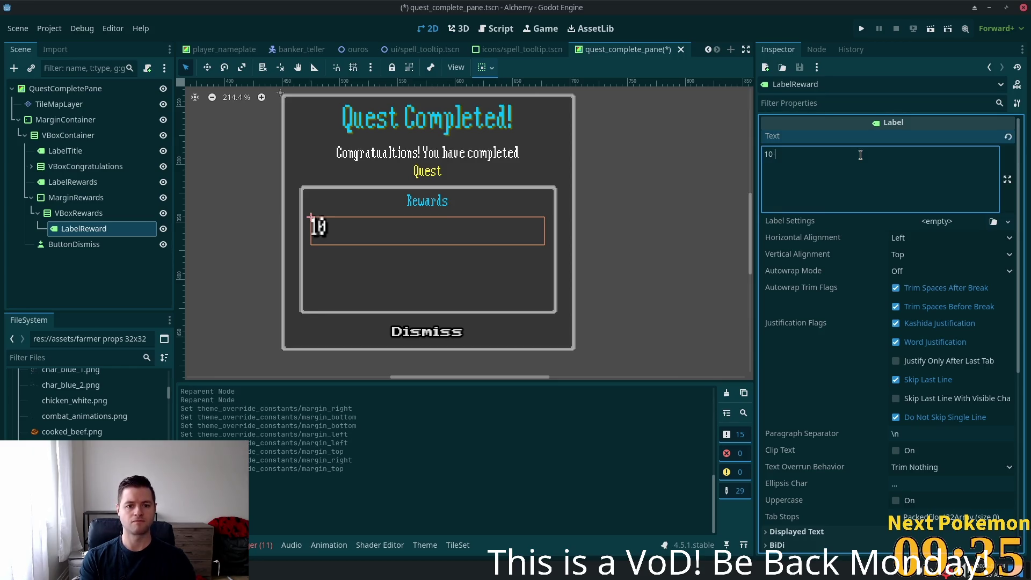
text(Gold)
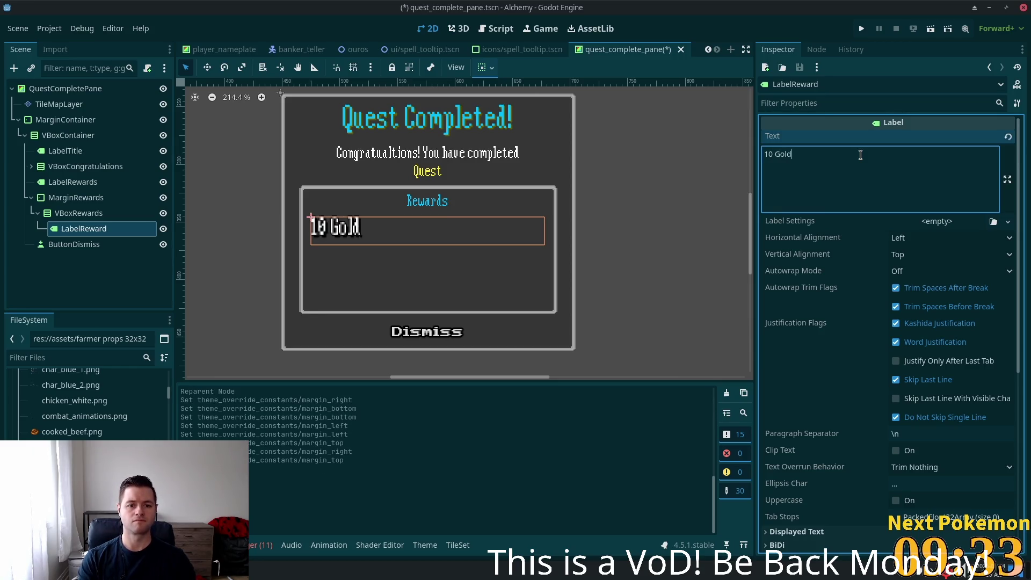
click(920, 224)
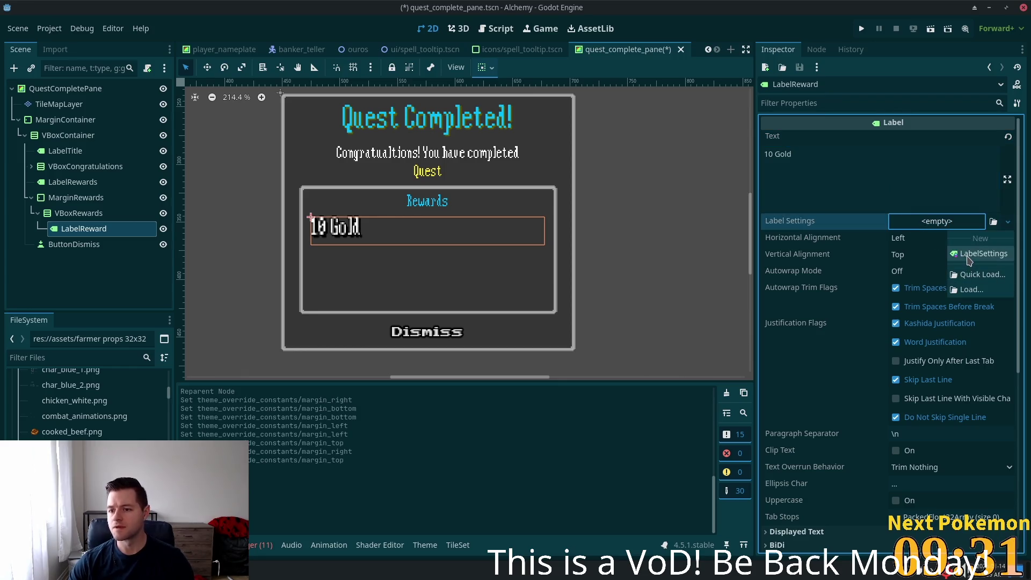
click(970, 260)
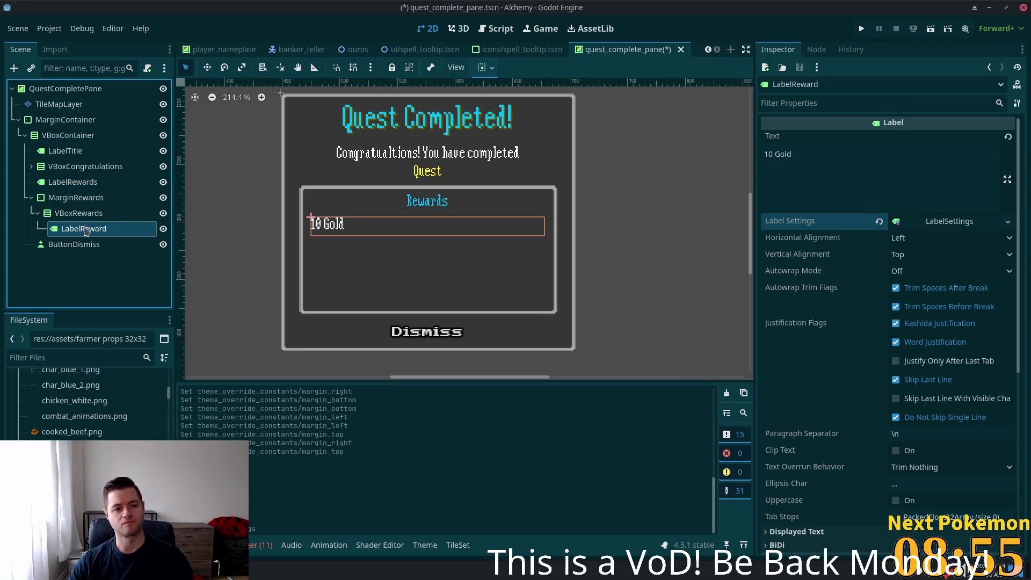
- Duplicate LabelReward and make LabelReward2 read '1 Bronze Sword'
key(ctrl+d)
key(ctrl+d)
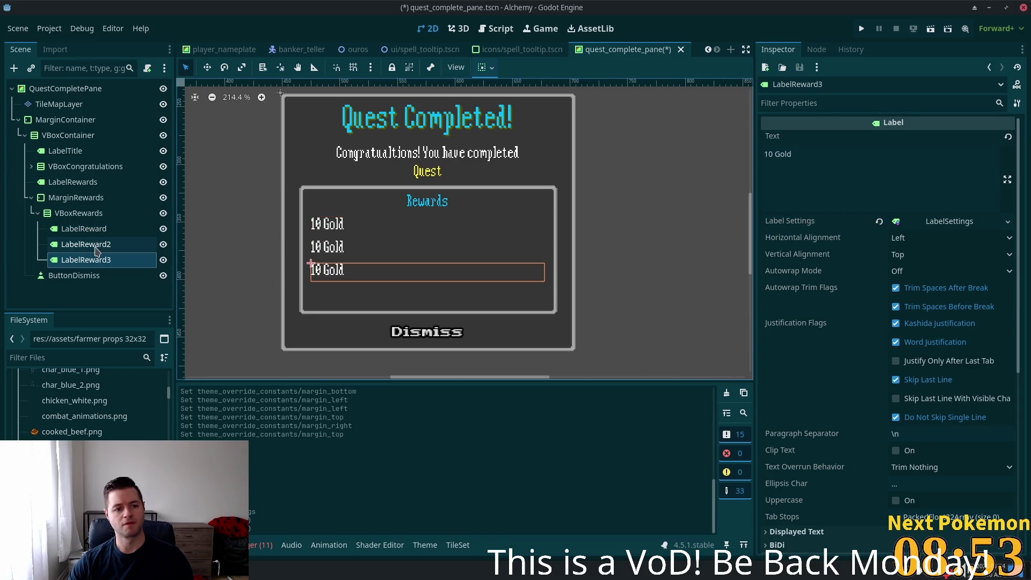
click(437, 248)
click(836, 168)
key(ctrl+a)
text(1)
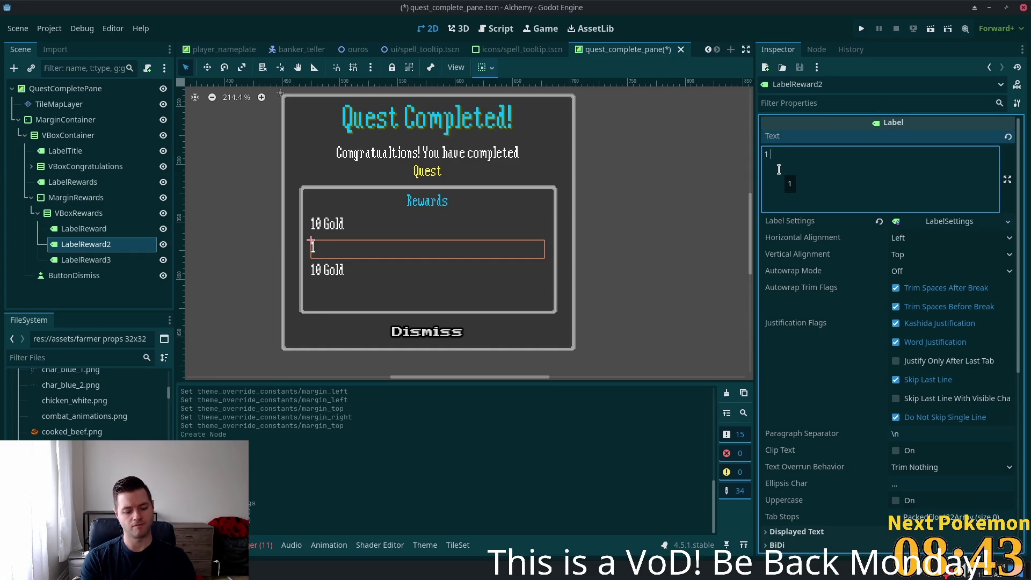
text(Bronze Swor)
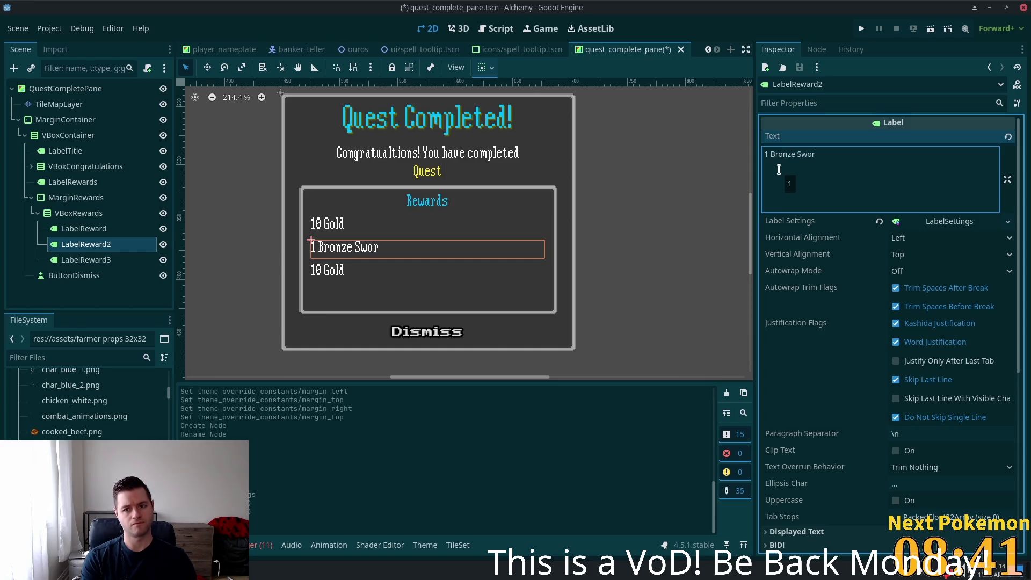
text(d)
- Change LabelReward3's text to '1000 Strength Experience'
click(483, 271)
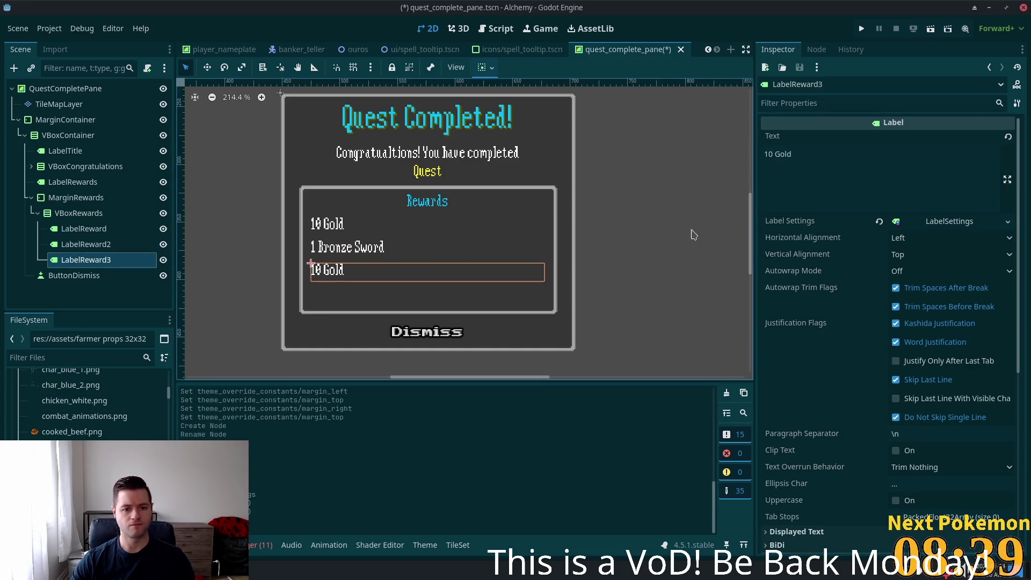
triple_click(814, 162)
text(100)
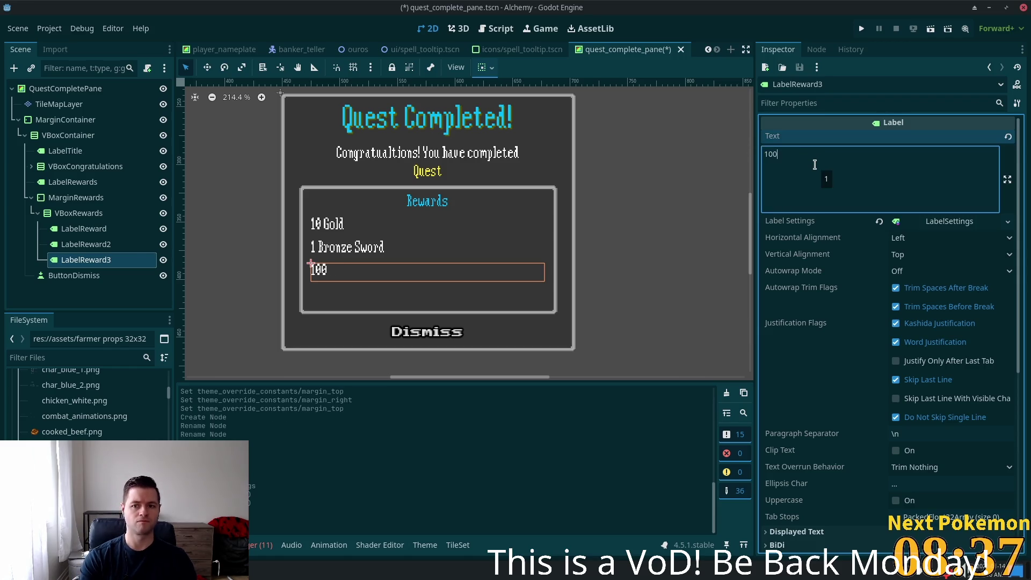
text(0 S)
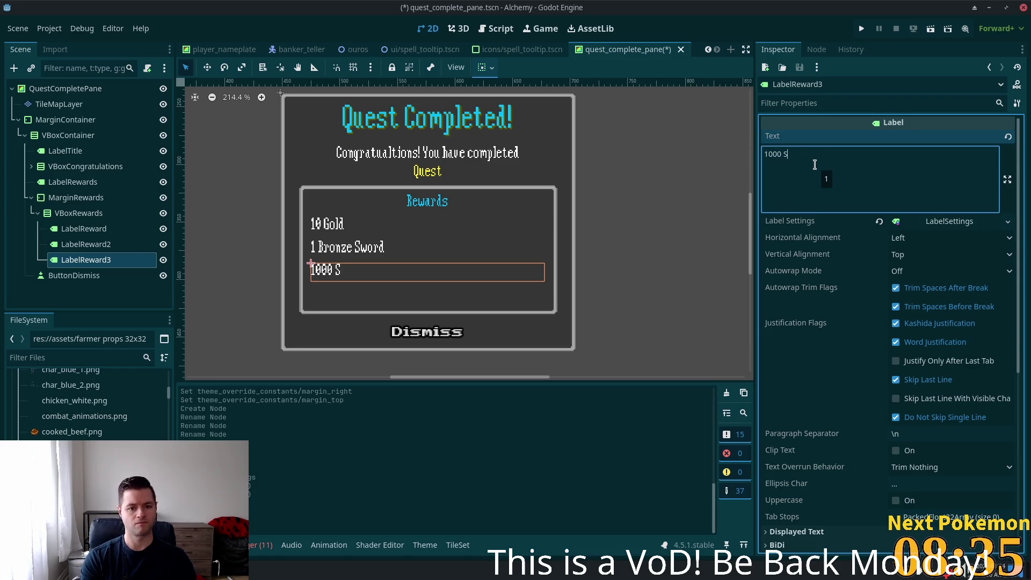
text(trength Experience)
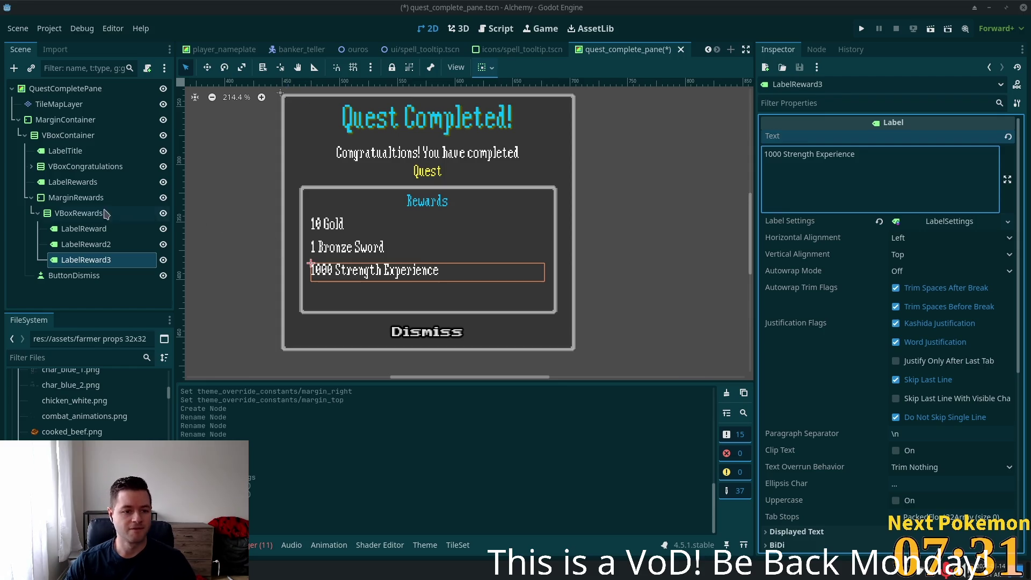
- Inspect the reward labels and containers, ending on the Rewards heading label
shift+click(71, 232)
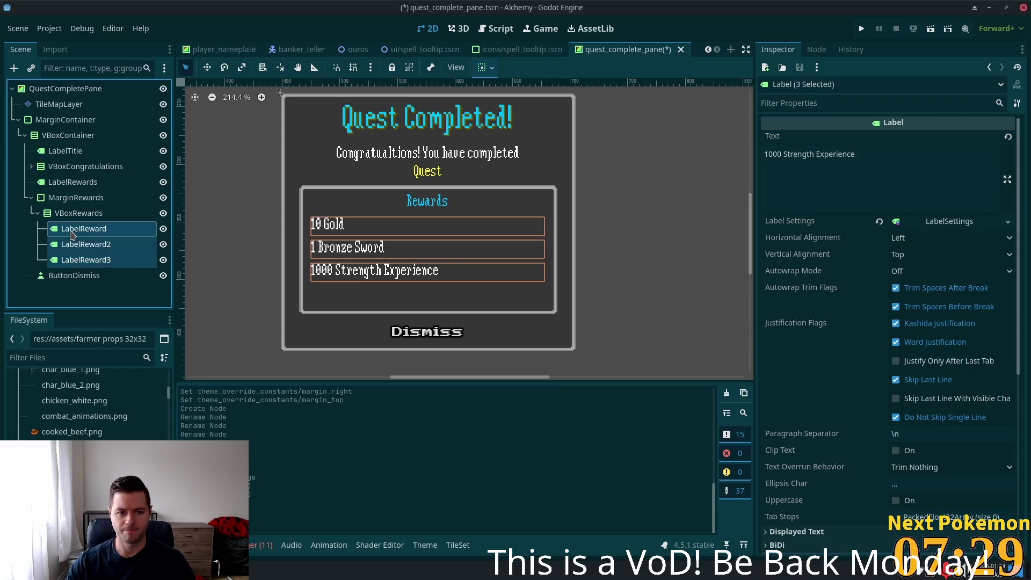
click(938, 225)
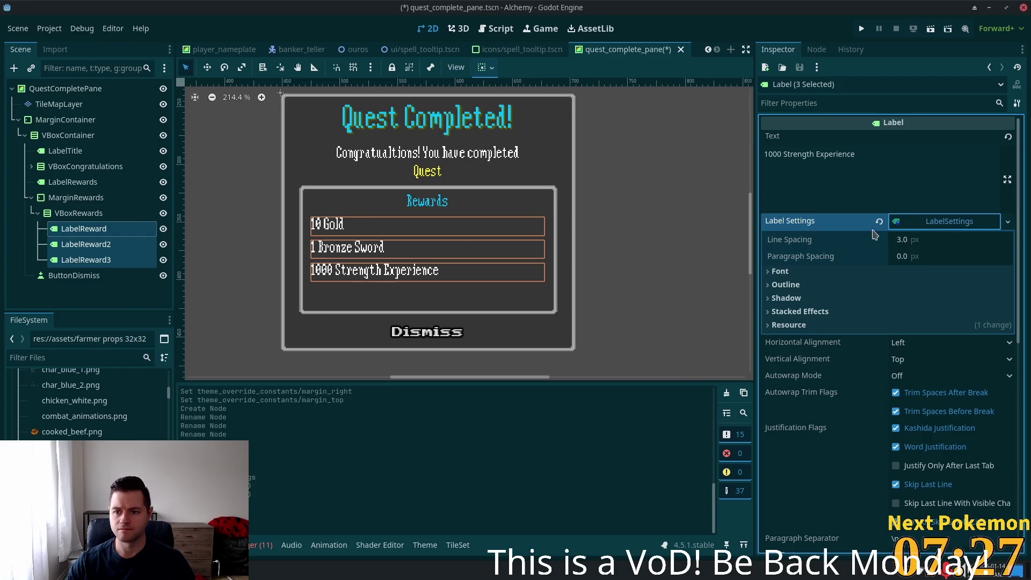
click(80, 231)
click(949, 221)
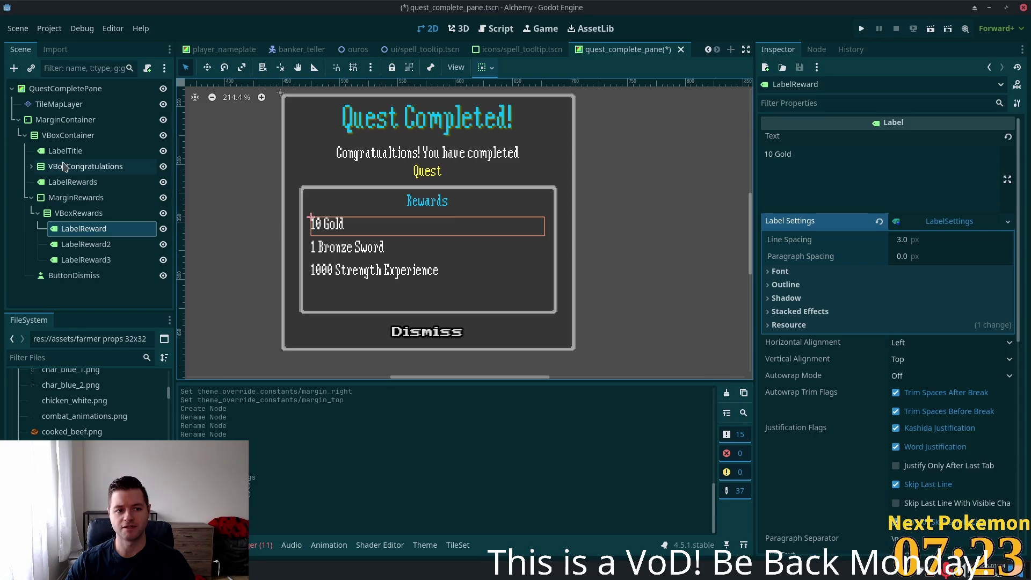
click(62, 152)
click(59, 168)
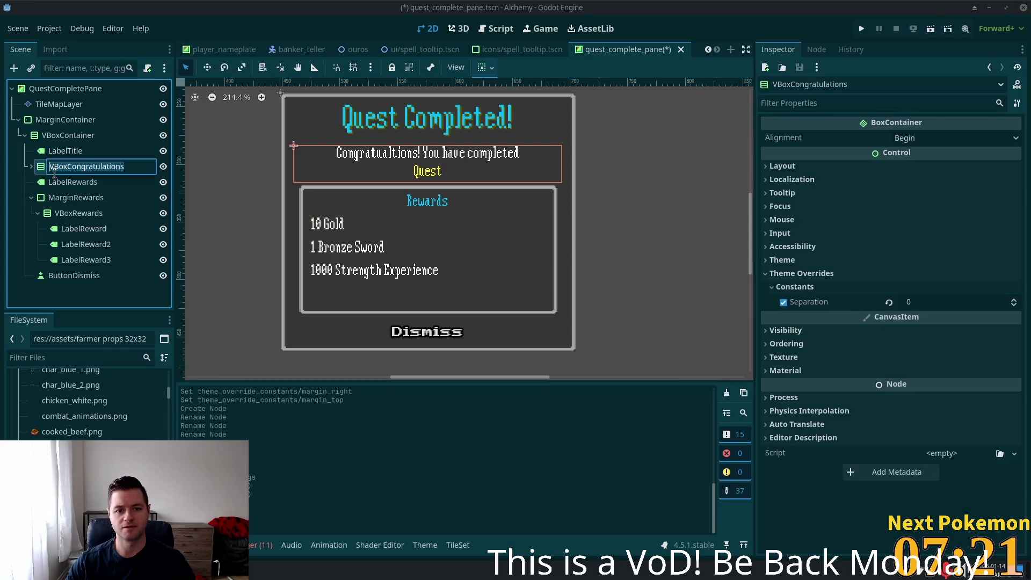
click(60, 197)
click(62, 183)
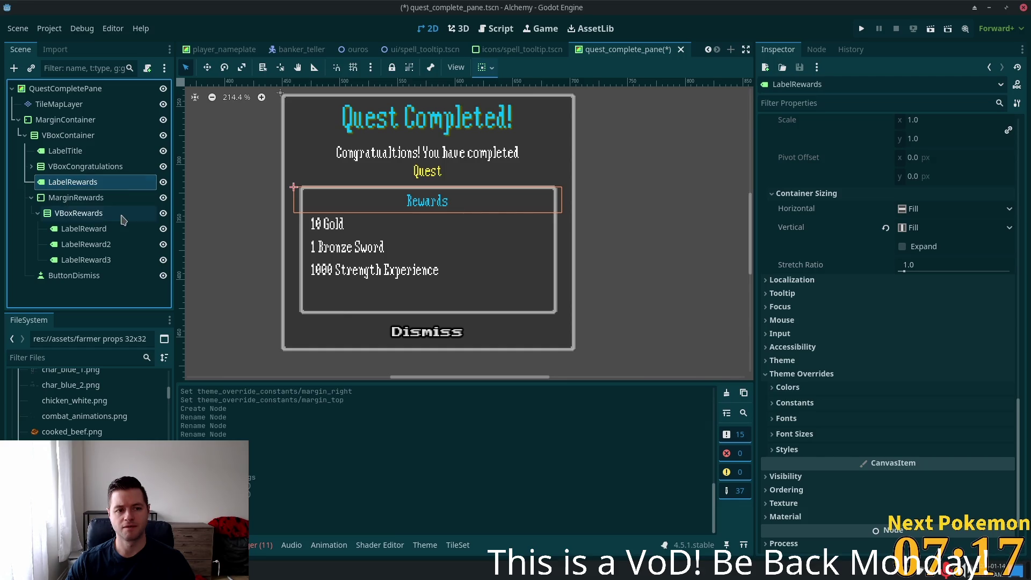
- Set the Rewards heading's LabelSettings font colour to white (ffffff)
scroll(860, 237, up, 5)
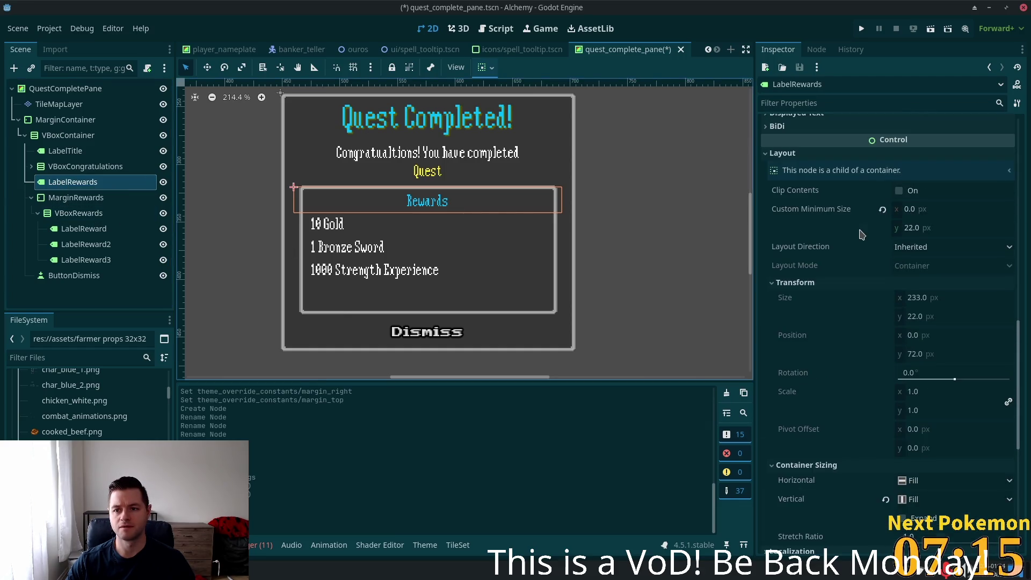
scroll(871, 279, down, 4)
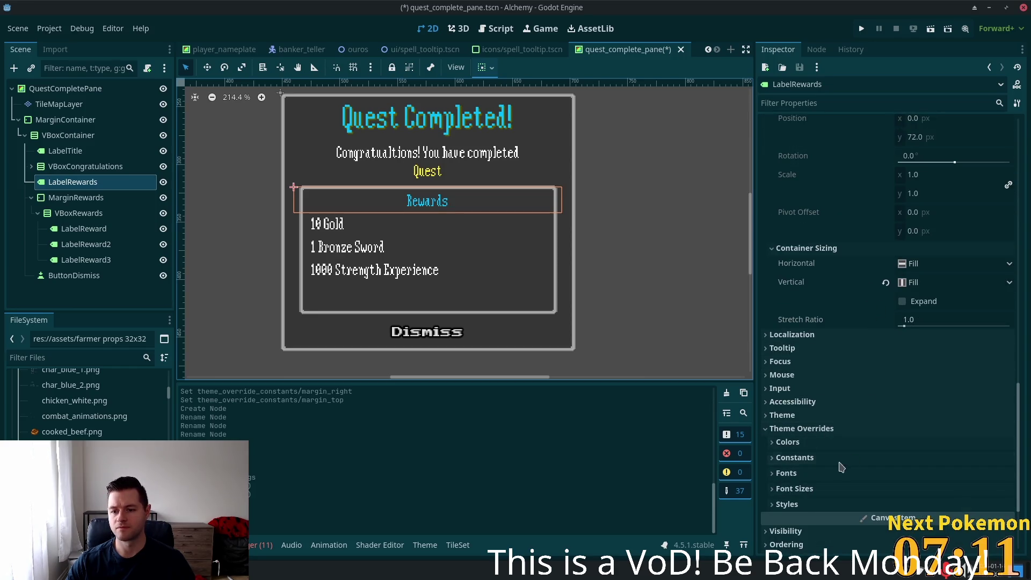
scroll(912, 200, up, 4)
scroll(950, 207, up, 7)
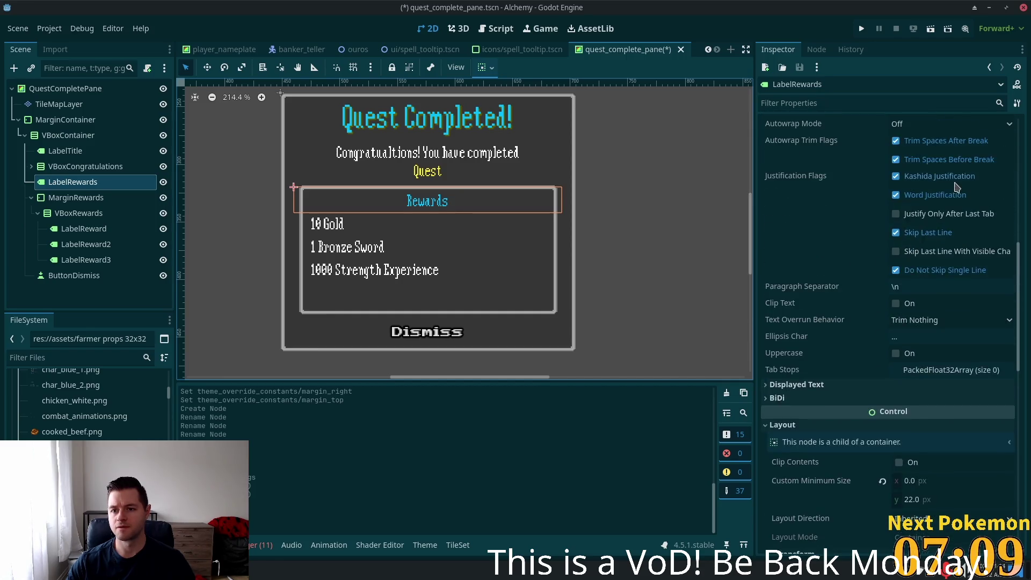
scroll(954, 219, up, 6)
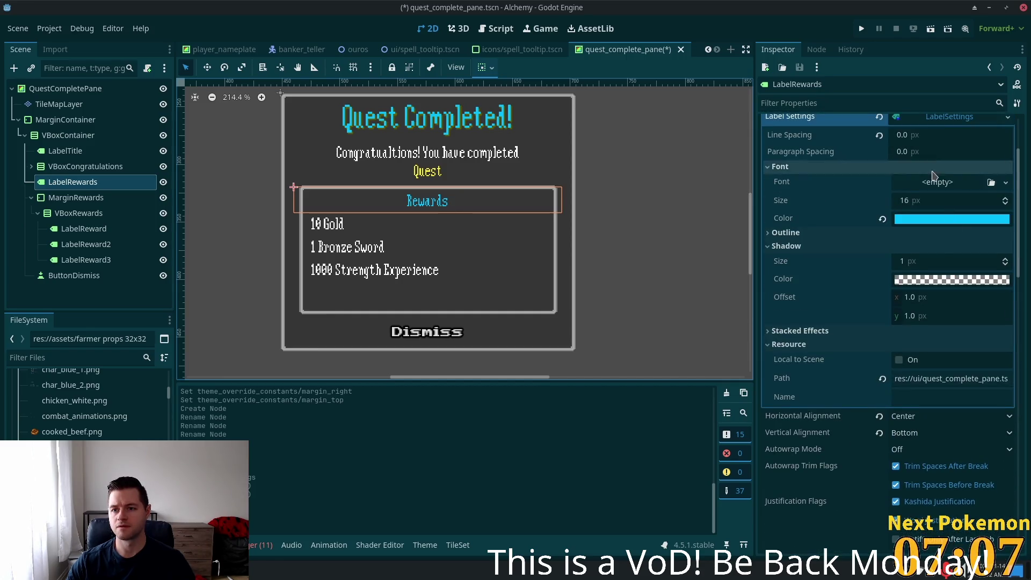
click(946, 222)
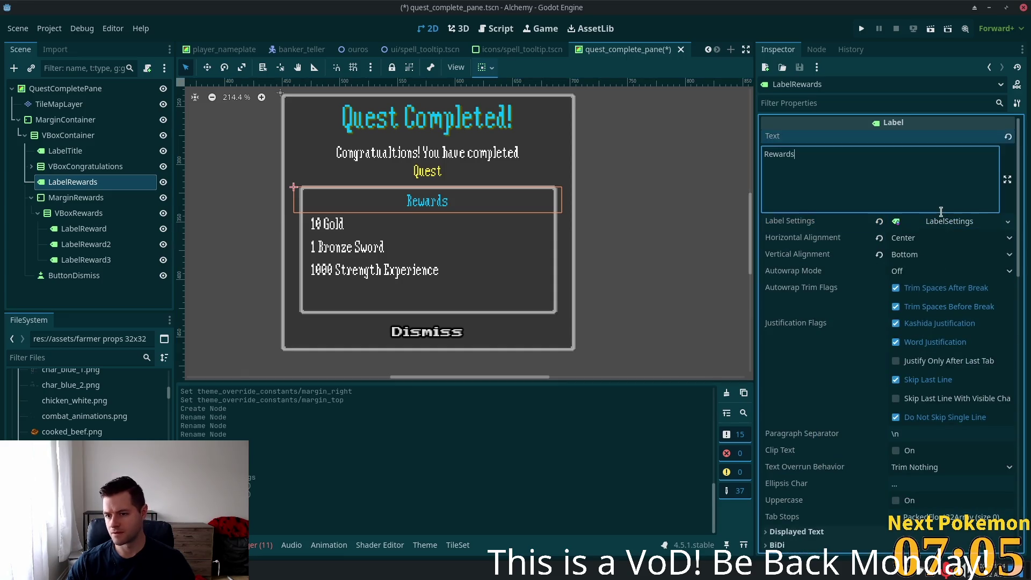
click(945, 222)
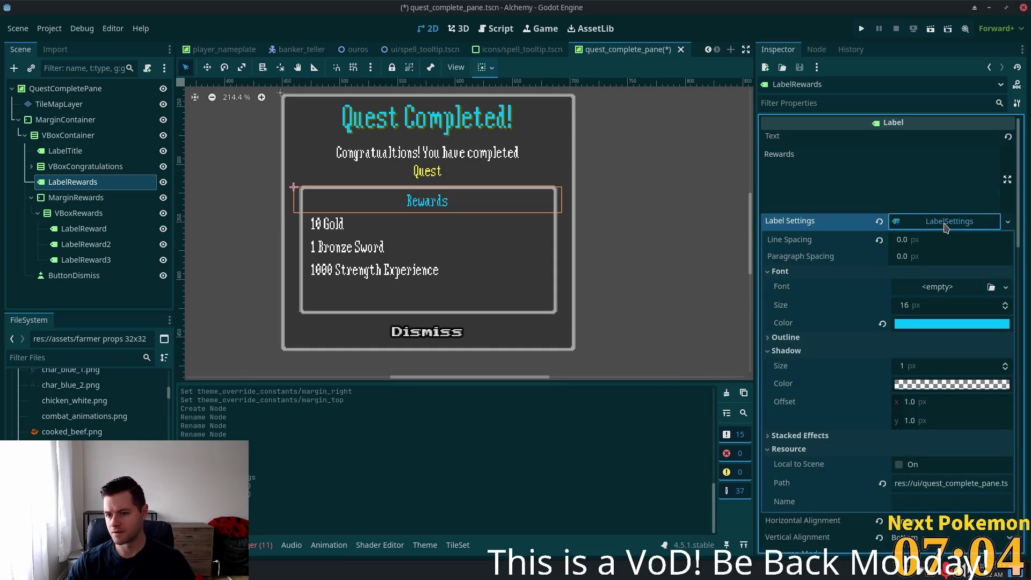
click(933, 324)
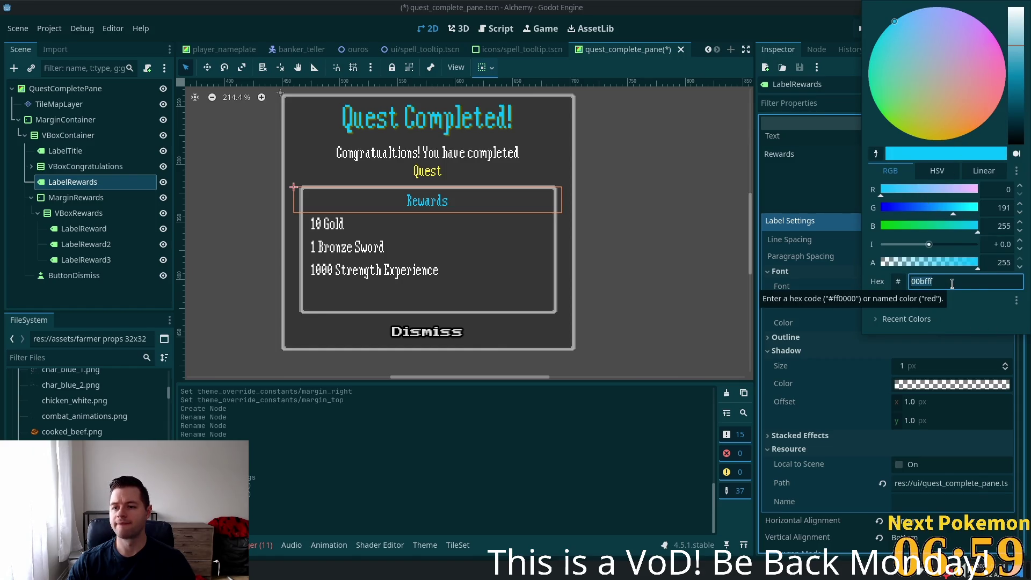
text(ffffff)
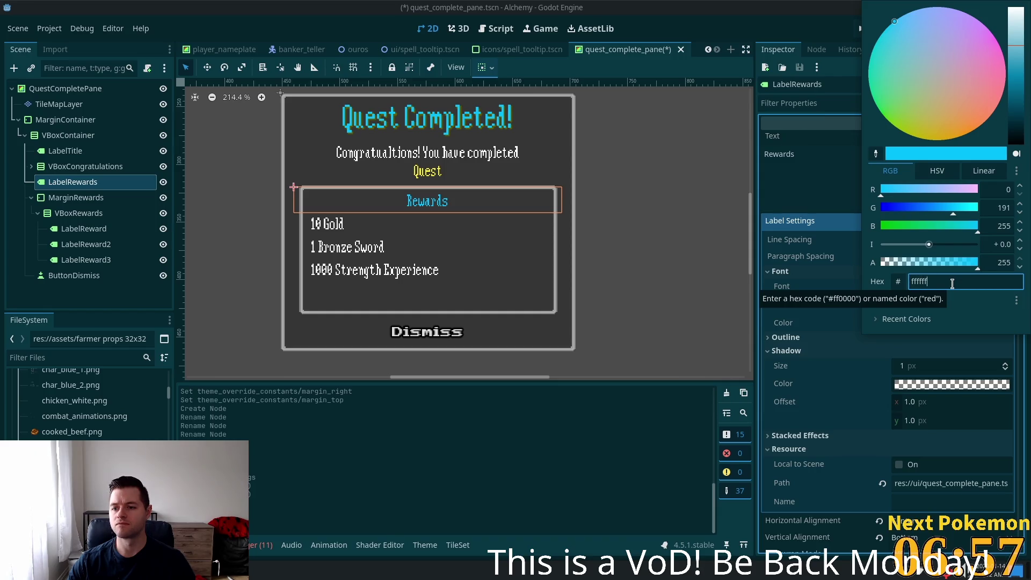
key(Return)
click(351, 243)
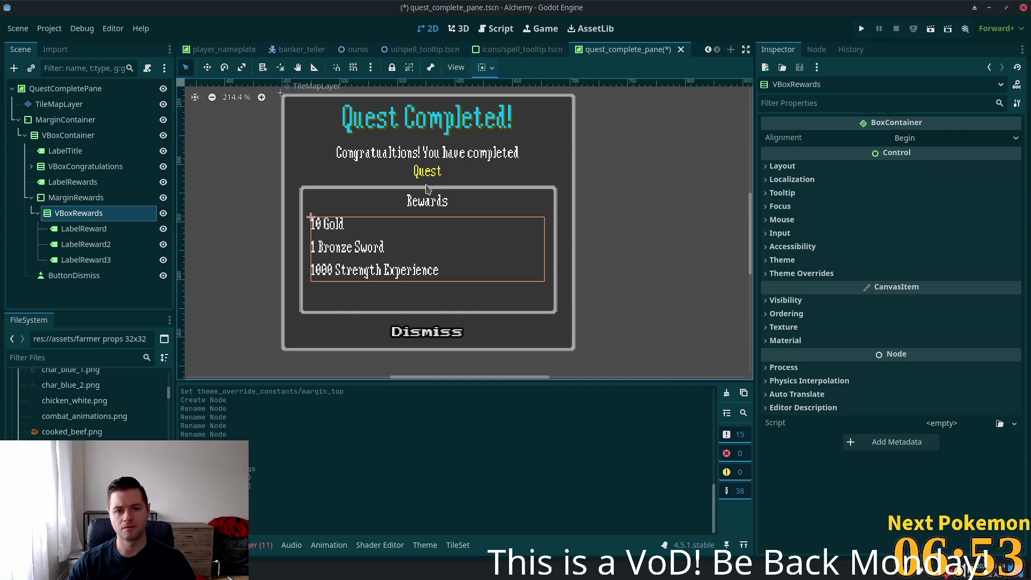
- Check the Quest Completed! title's current font colour
click(82, 229)
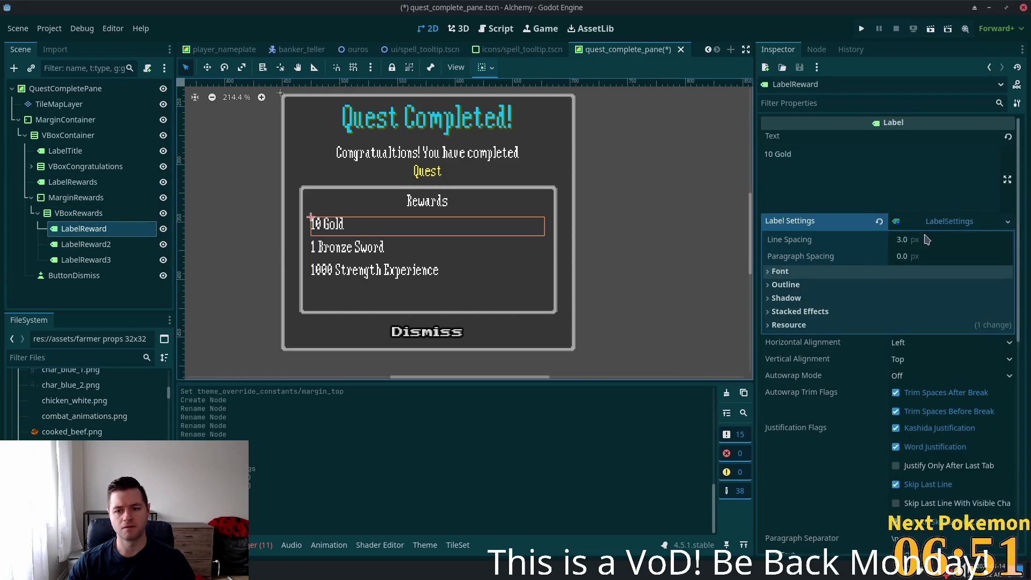
click(424, 137)
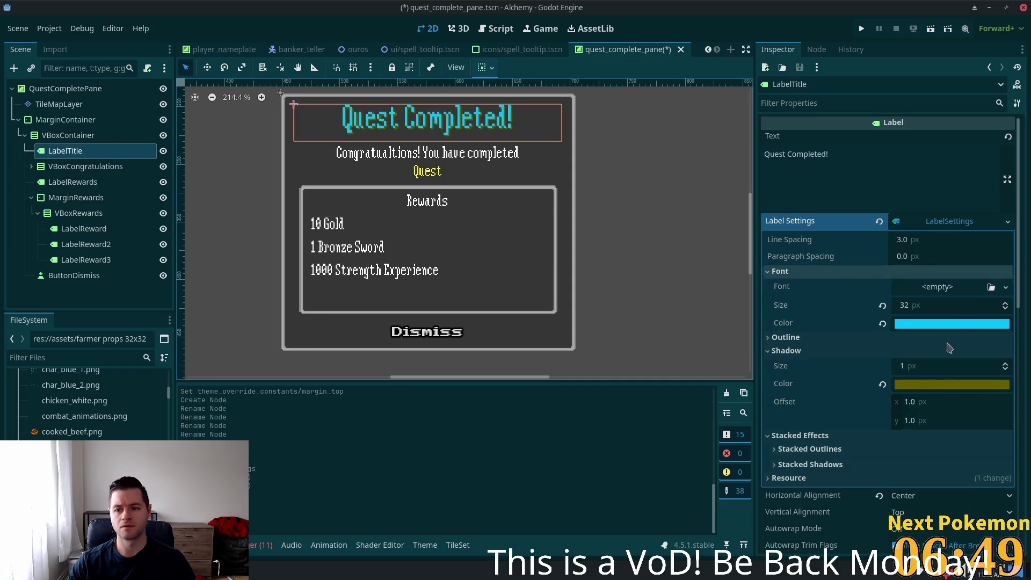
click(951, 323)
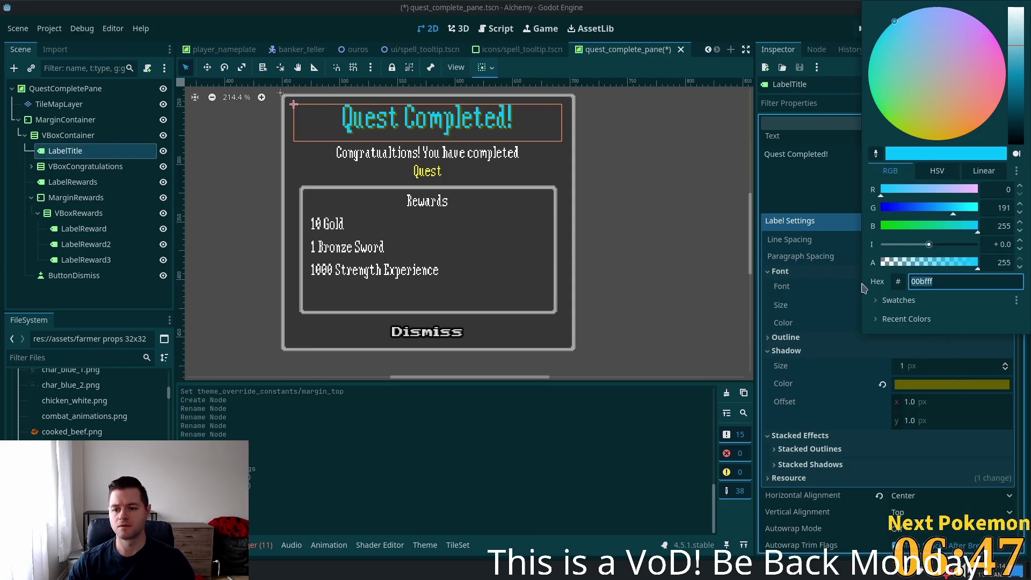
click(640, 299)
- Paste sky blue 00bfff into the first reward label's LabelSettings font colour
click(323, 223)
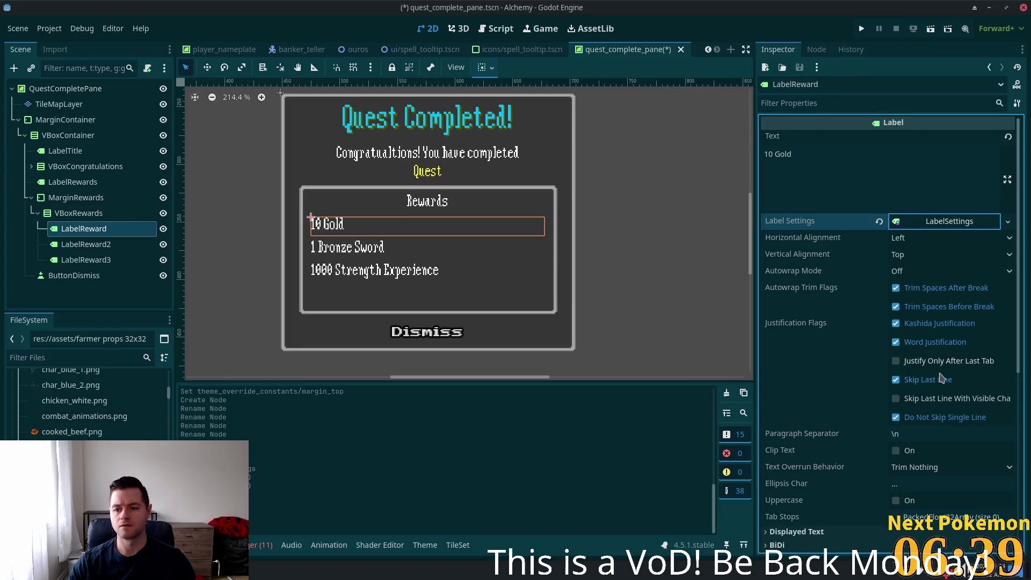
click(949, 222)
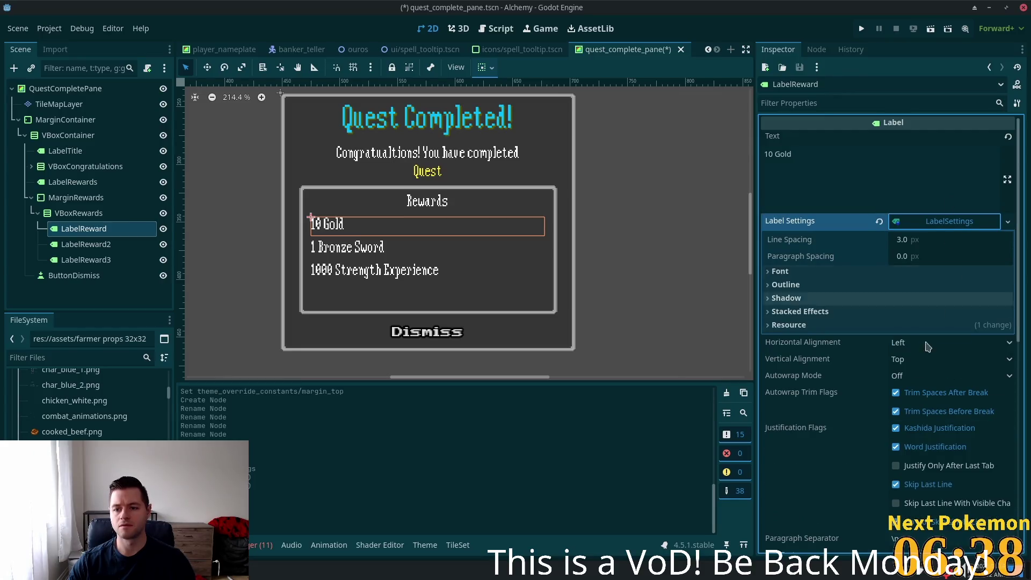
click(780, 271)
click(960, 324)
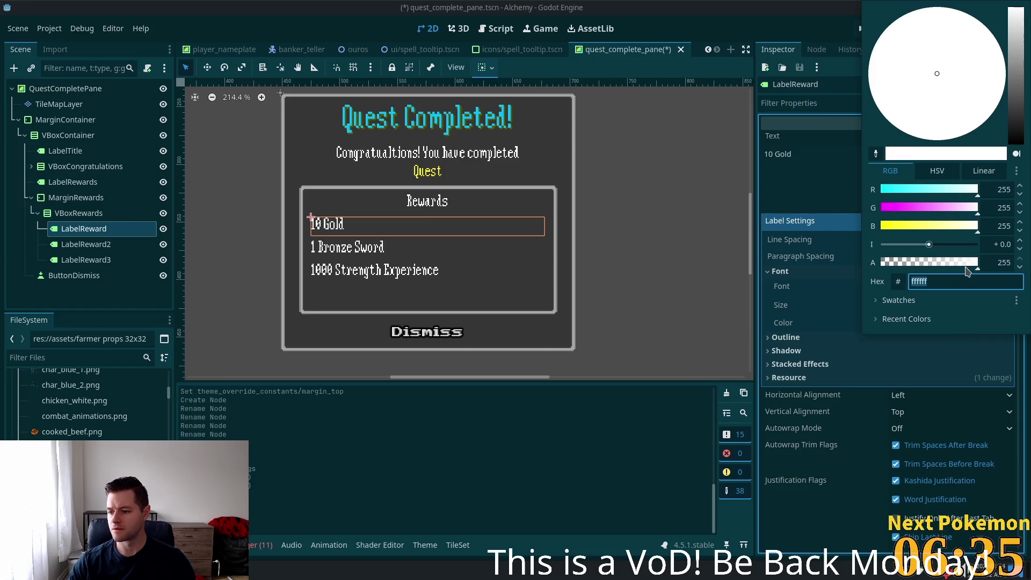
text(00bfff)
key(Tab)
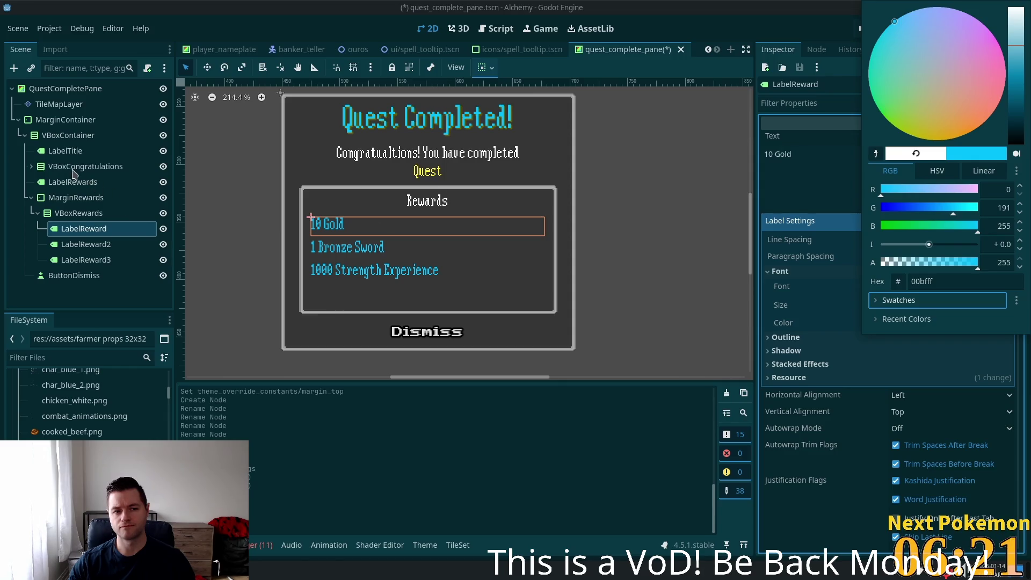
click(60, 185)
- Check the quest name label's font colour inside the congratulations container
click(59, 183)
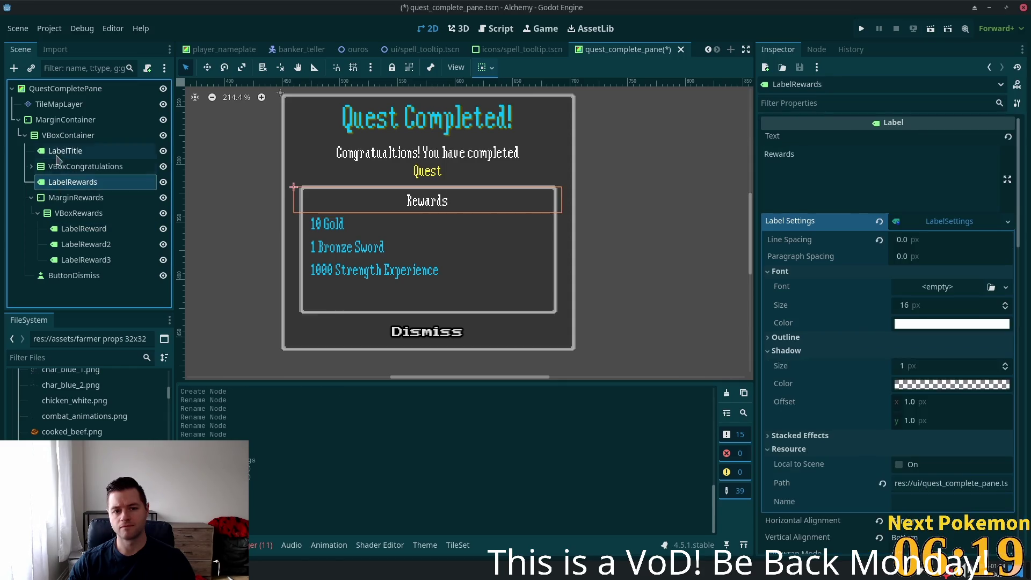
click(60, 151)
click(60, 168)
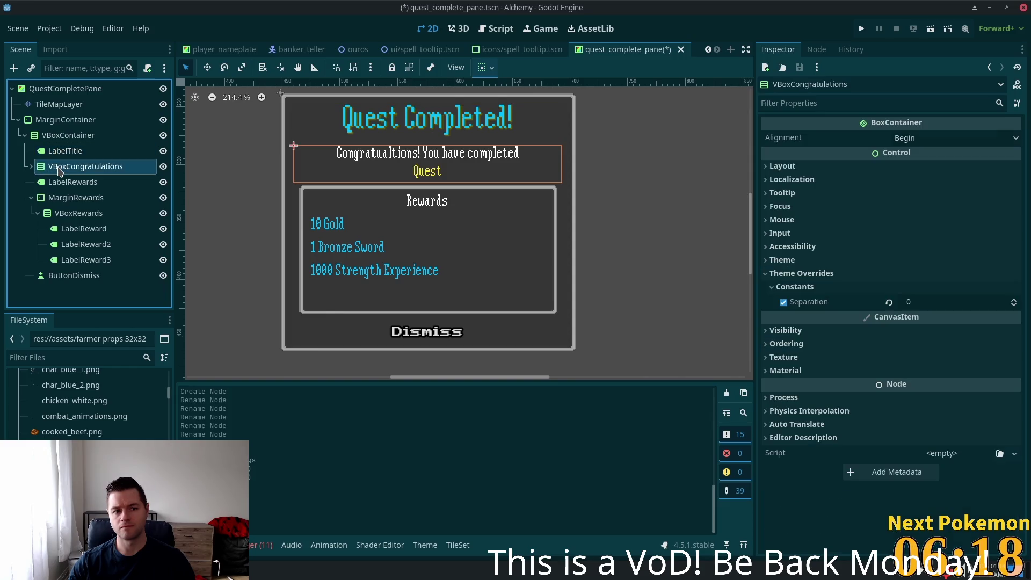
click(31, 167)
click(86, 198)
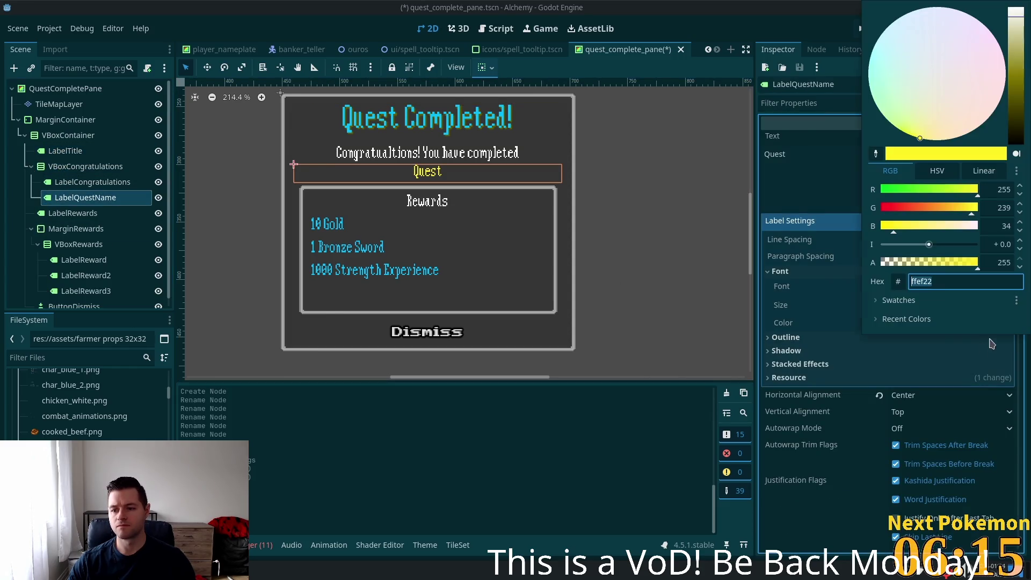
click(952, 323)
click(79, 244)
click(78, 244)
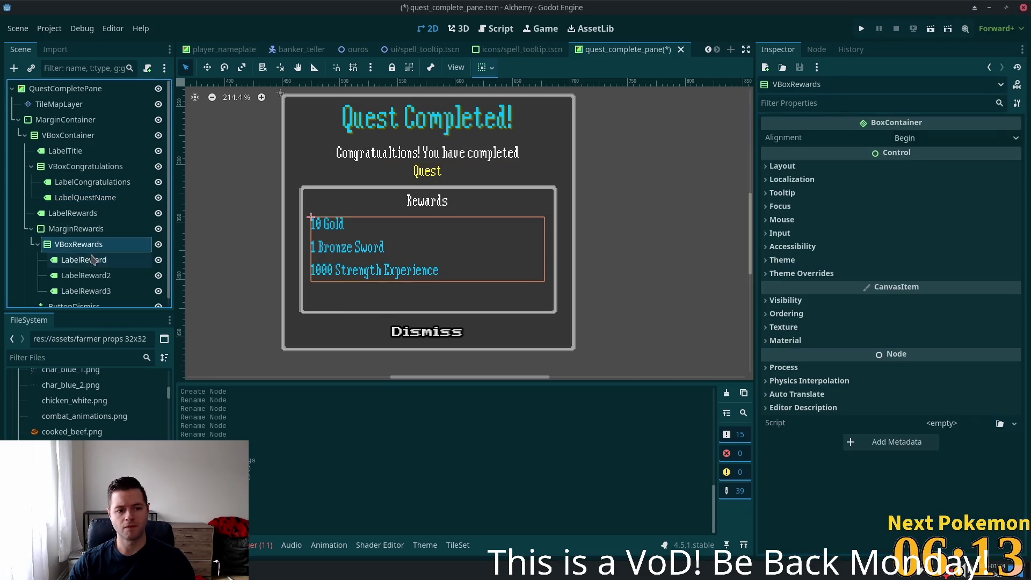
click(84, 260)
- Paste yellow ffef22 as the reward labels' font colour and close the picker
click(947, 224)
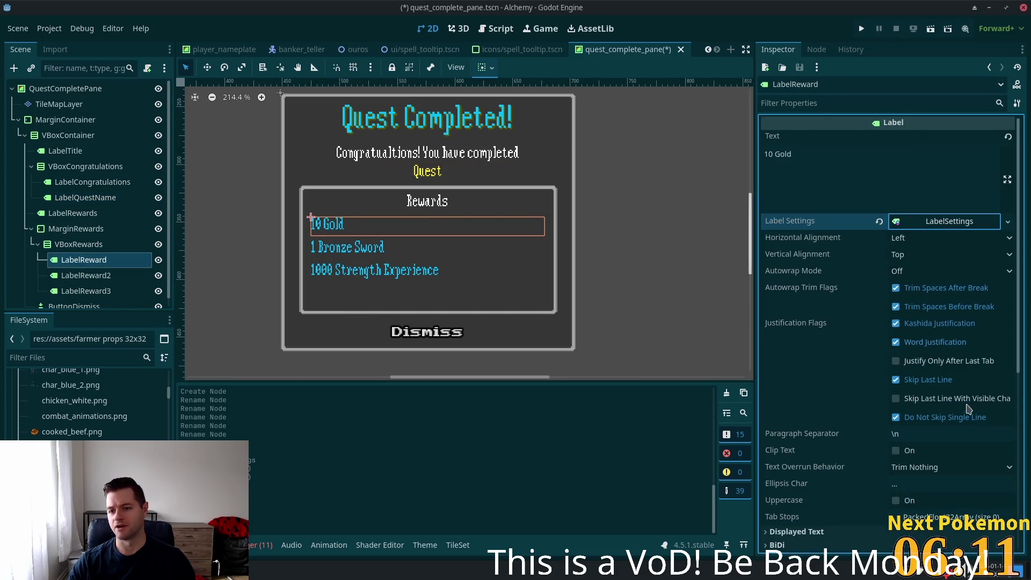
click(973, 225)
click(940, 330)
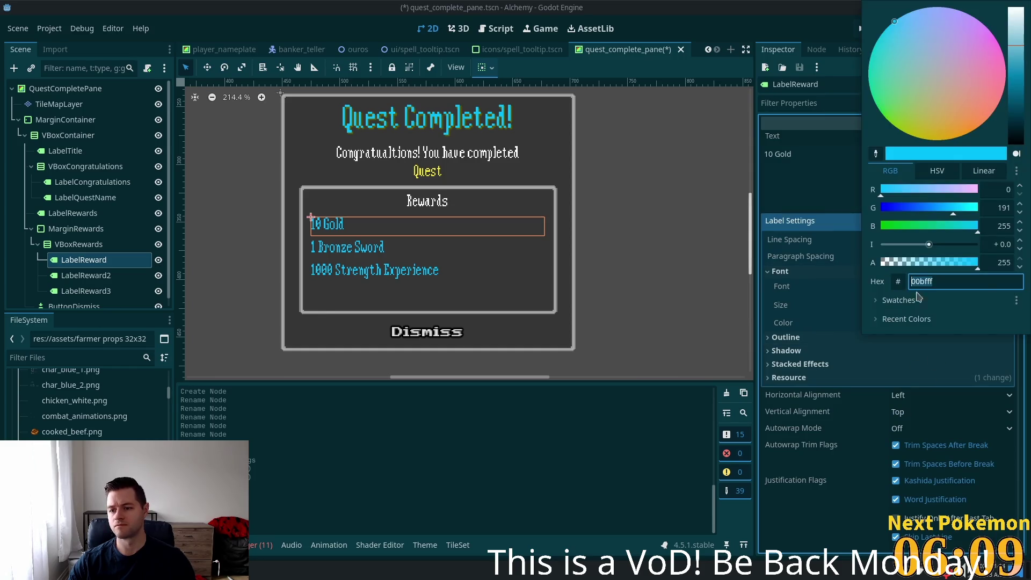
text(ffef22)
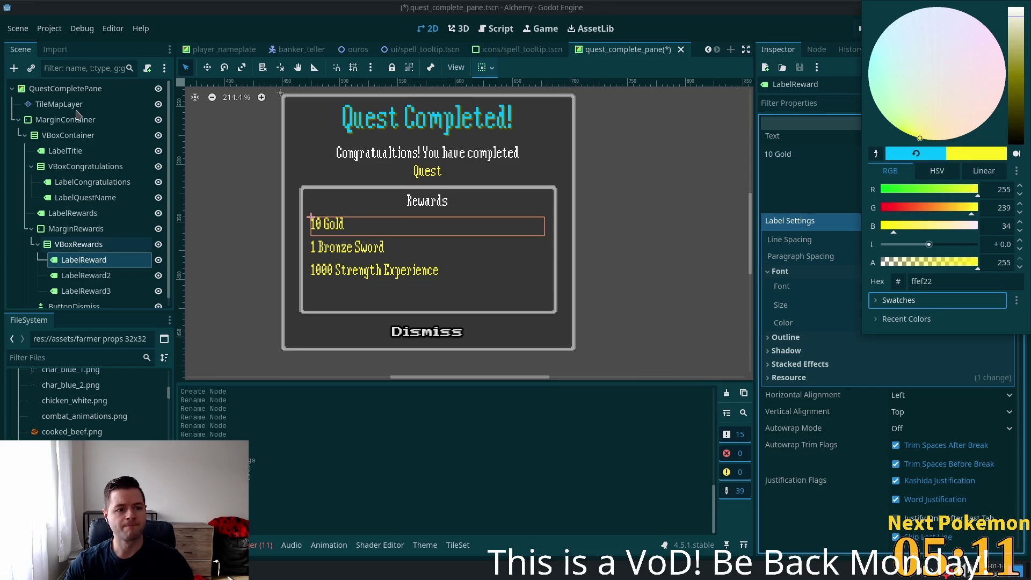
click(75, 105)
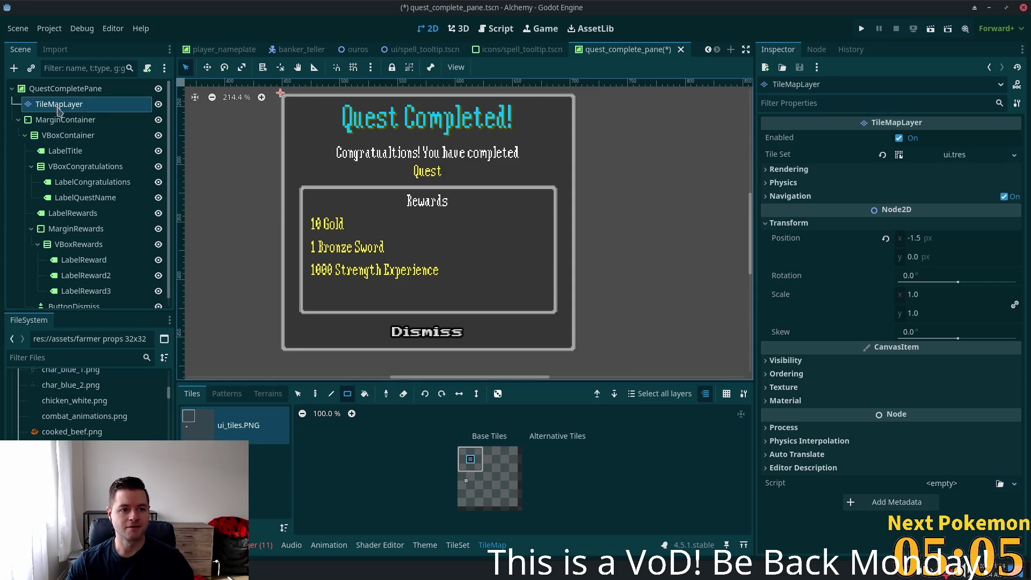
click(67, 135)
- Select LabelTitle and inspect its cyan font colour
click(66, 152)
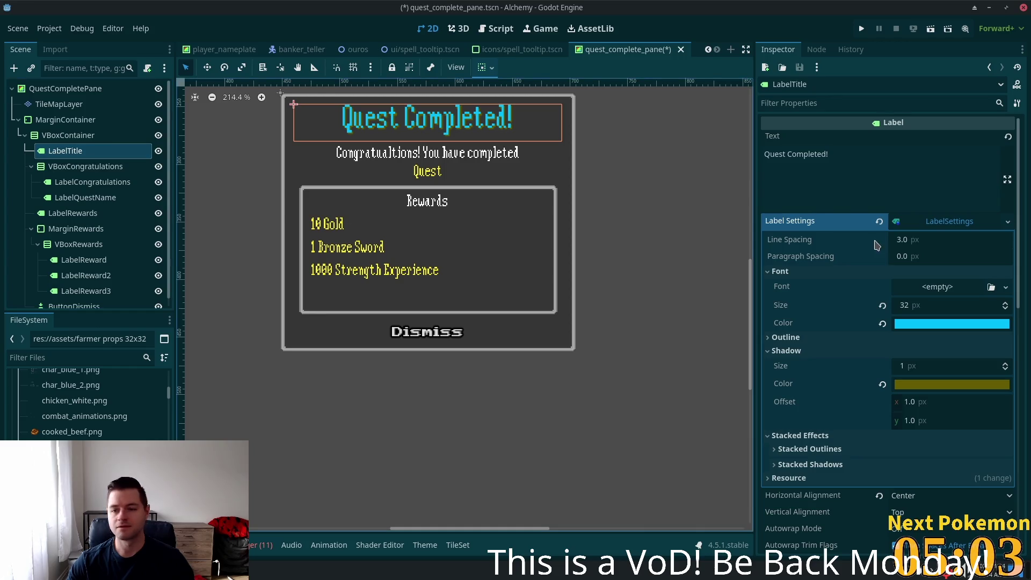
click(935, 325)
click(935, 334)
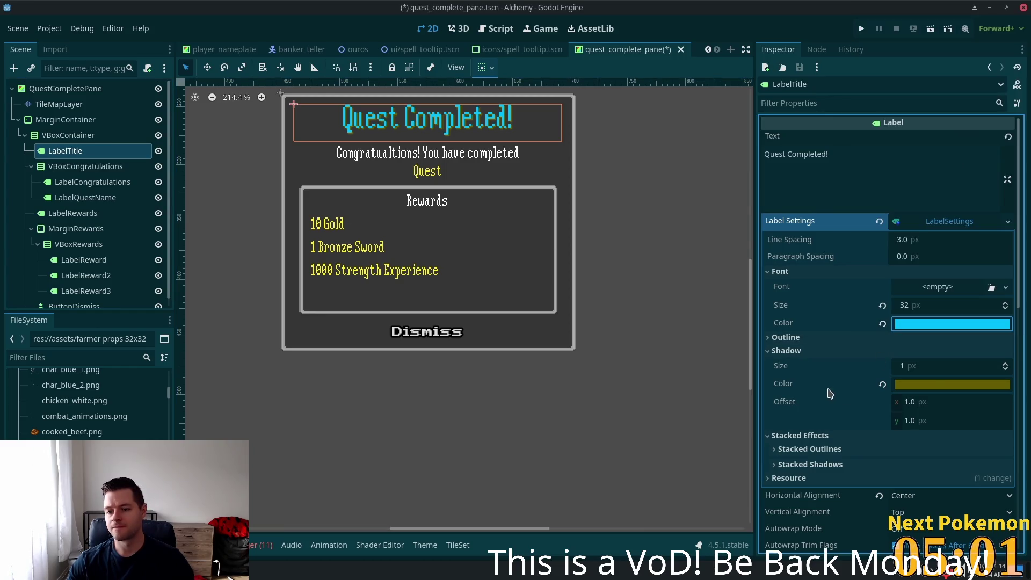
click(921, 333)
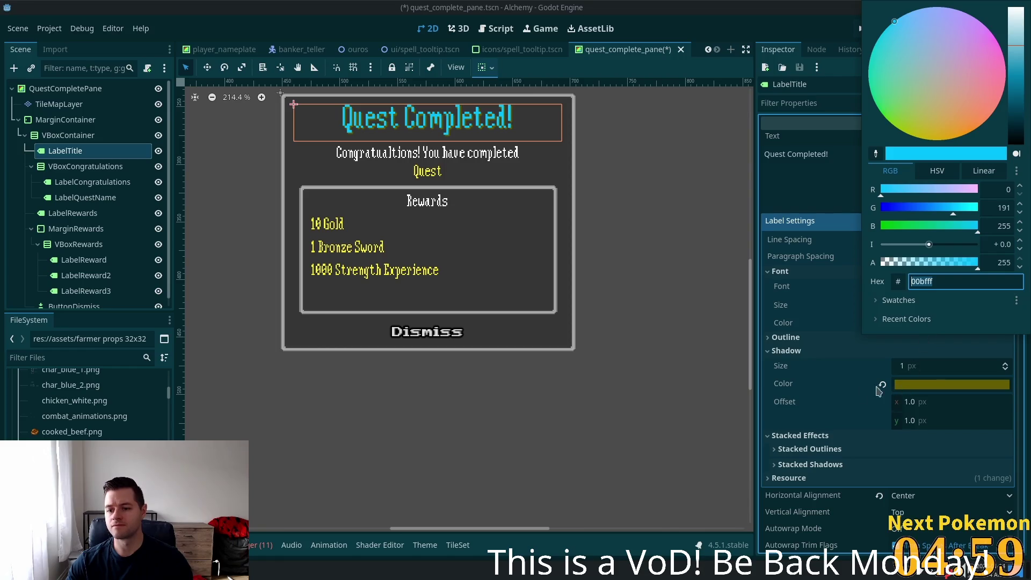
click(881, 388)
- Set the title shadow to dark teal 005c7d from pasted cyan, and save the scene
click(927, 385)
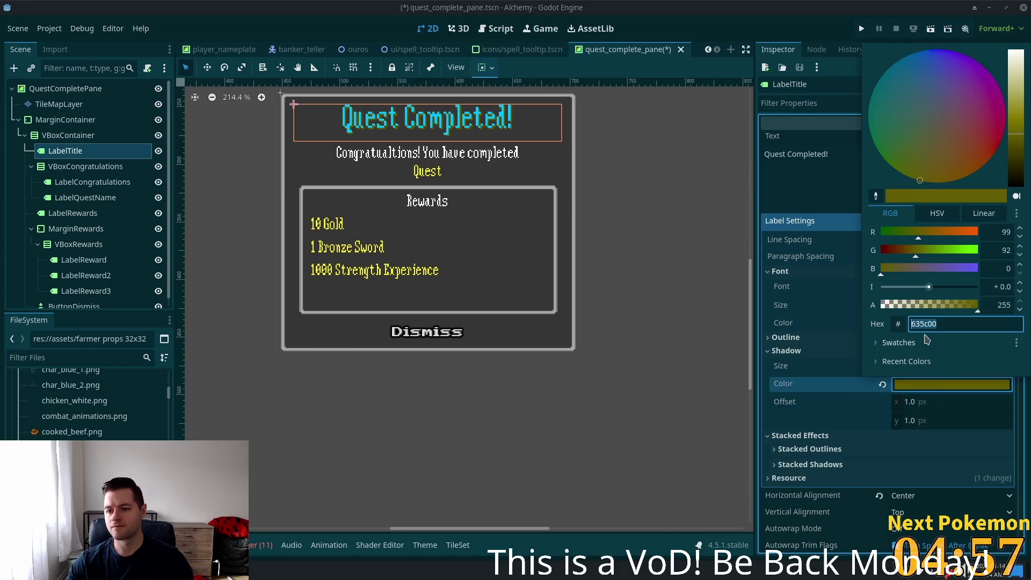
text(00bfff)
key(Tab)
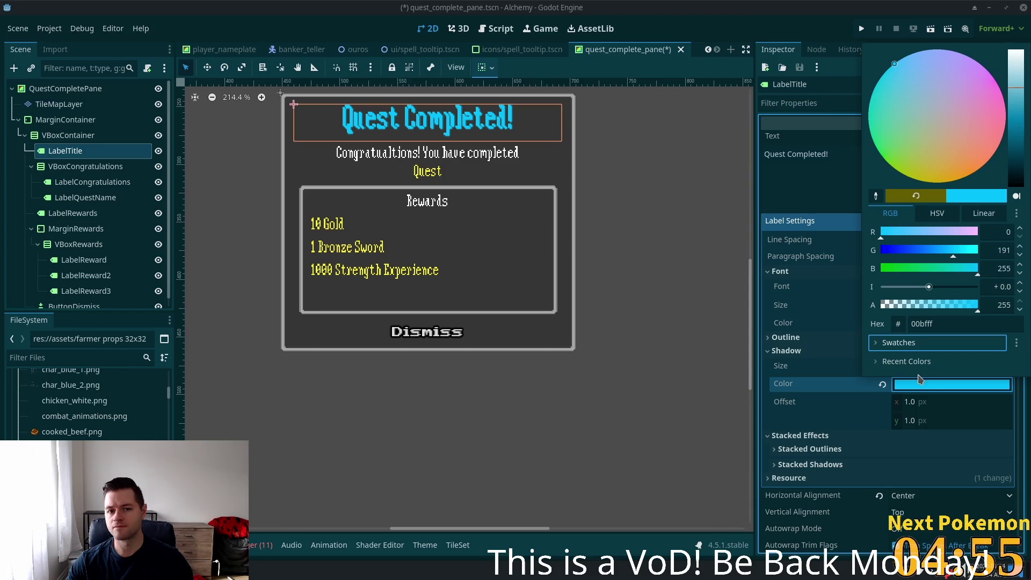
mouse_move(1017, 129)
mouse_down()
mouse_move(1014, 156)
mouse_move(1003, 28)
mouse_move(997, 183)
mouse_move(995, 129)
mouse_move(993, 141)
mouse_up()
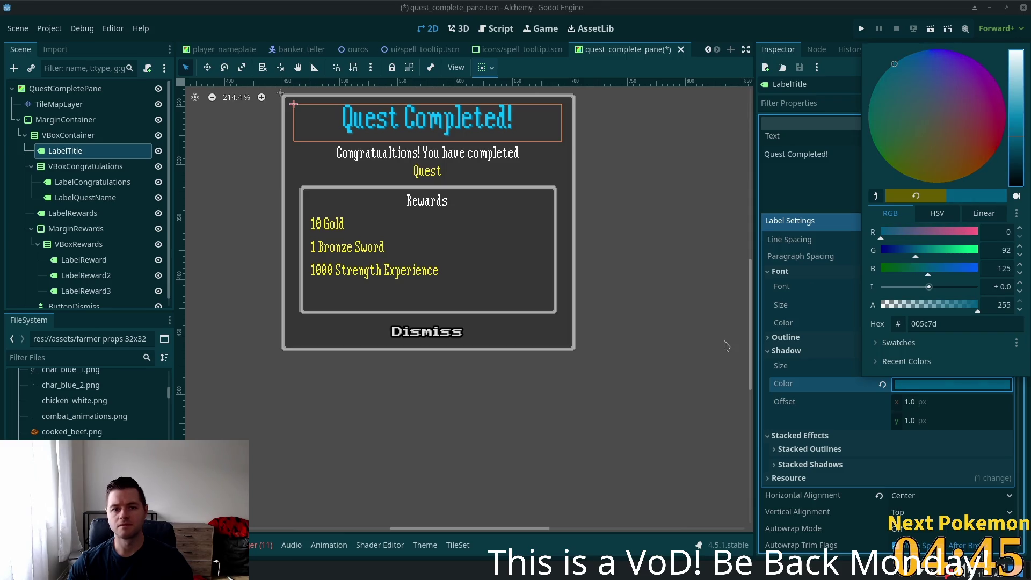
click(777, 446)
click(782, 405)
key(ctrl+s)
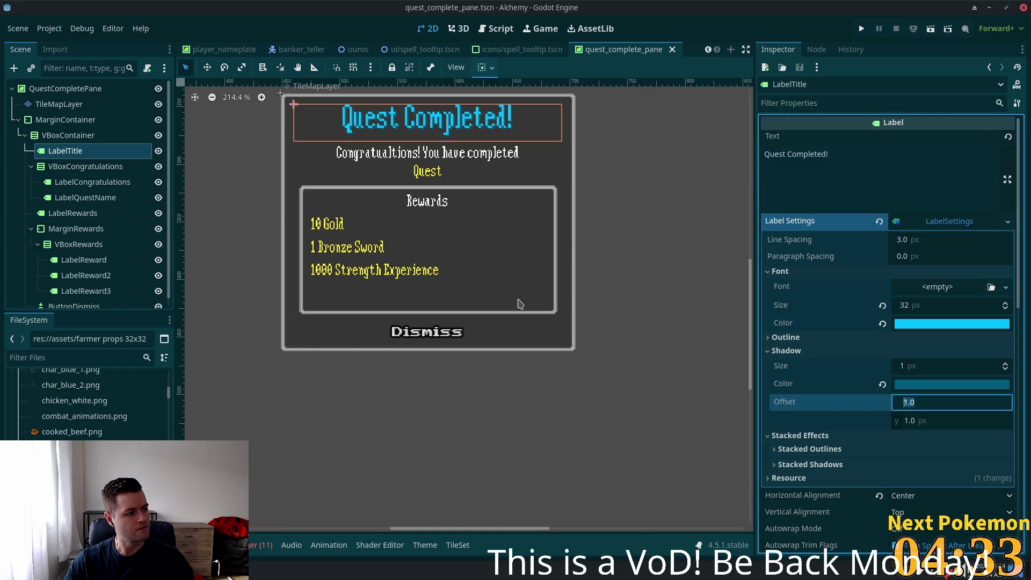
key(ctrl+a)
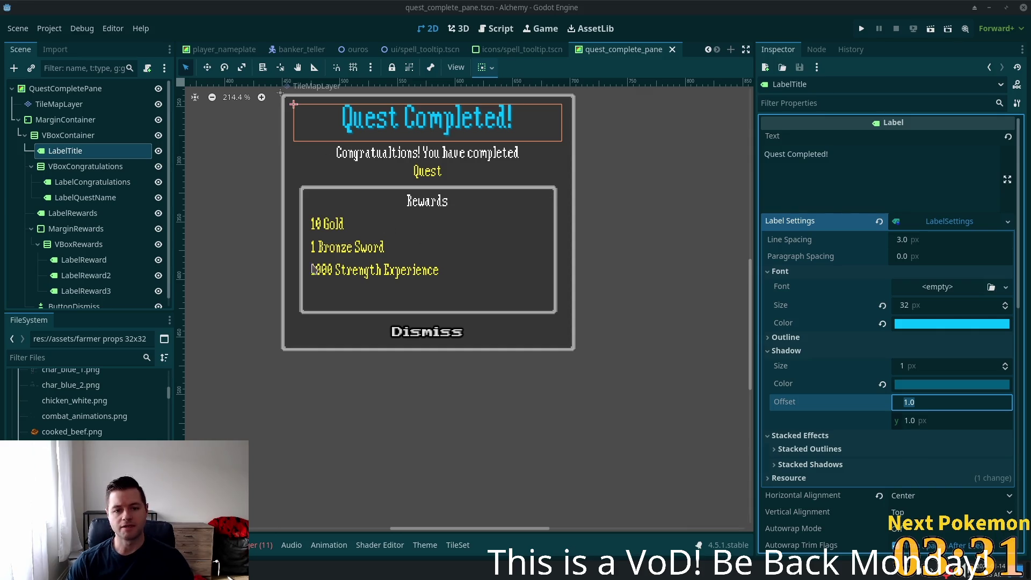
scroll(83, 239, down, 1)
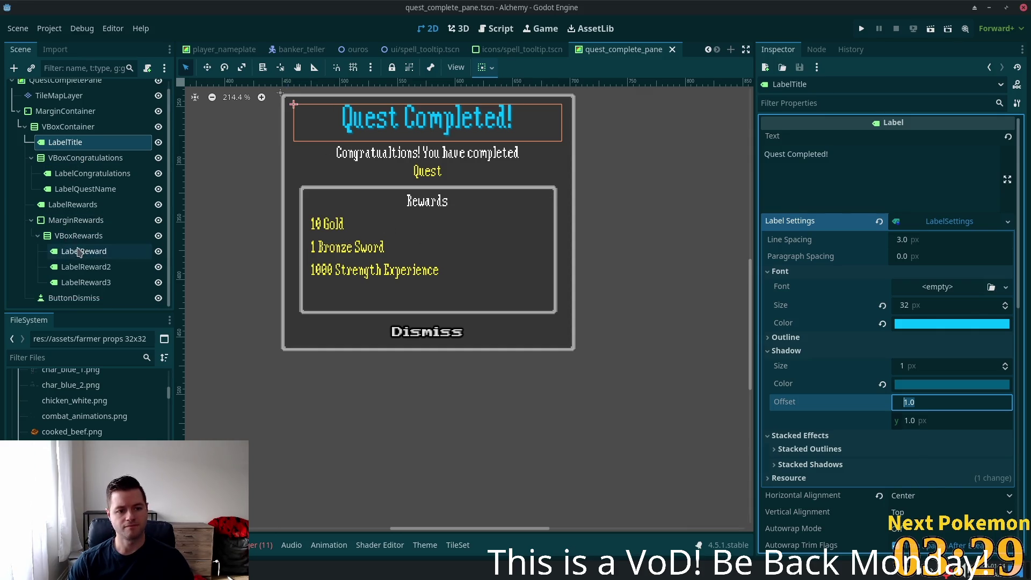
- Select LabelReward and zoom and pan the 2D viewport around the quest pane
click(79, 252)
scroll(193, 239, down, 3)
scroll(541, 264, left, 3)
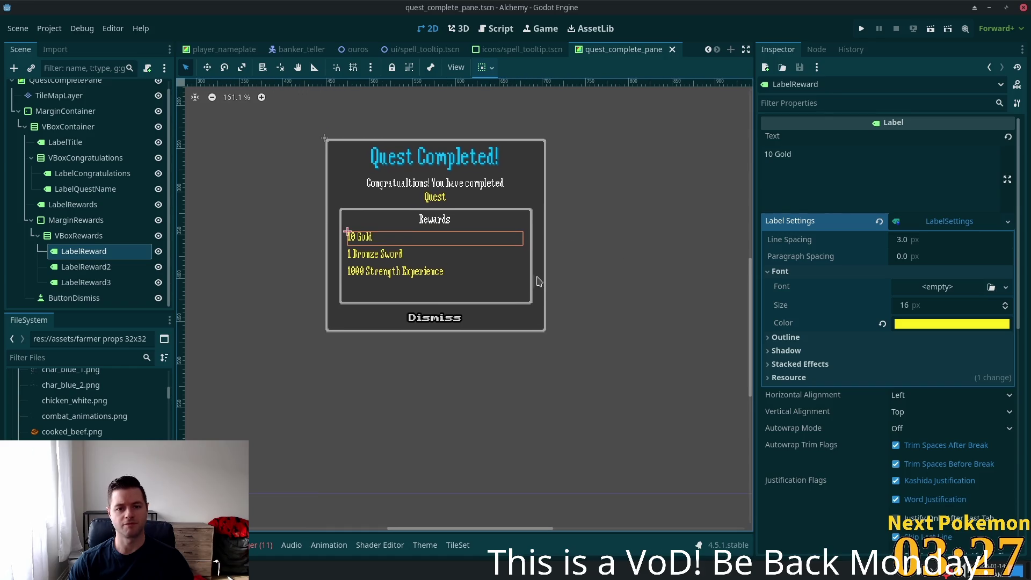
scroll(540, 277, up, 4)
scroll(607, 301, left, 3)
scroll(655, 331, down, 1)
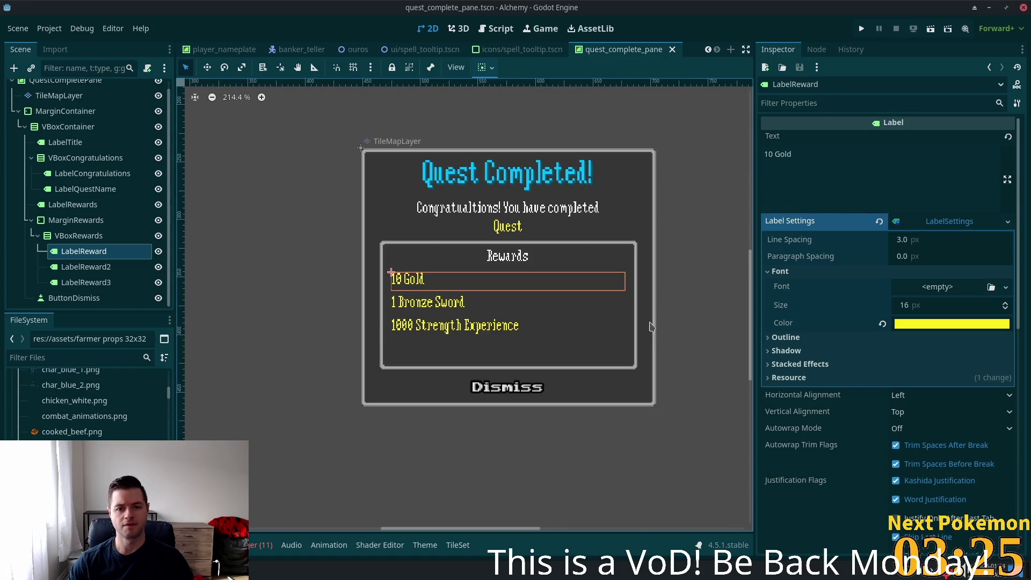
scroll(648, 322, up, 1)
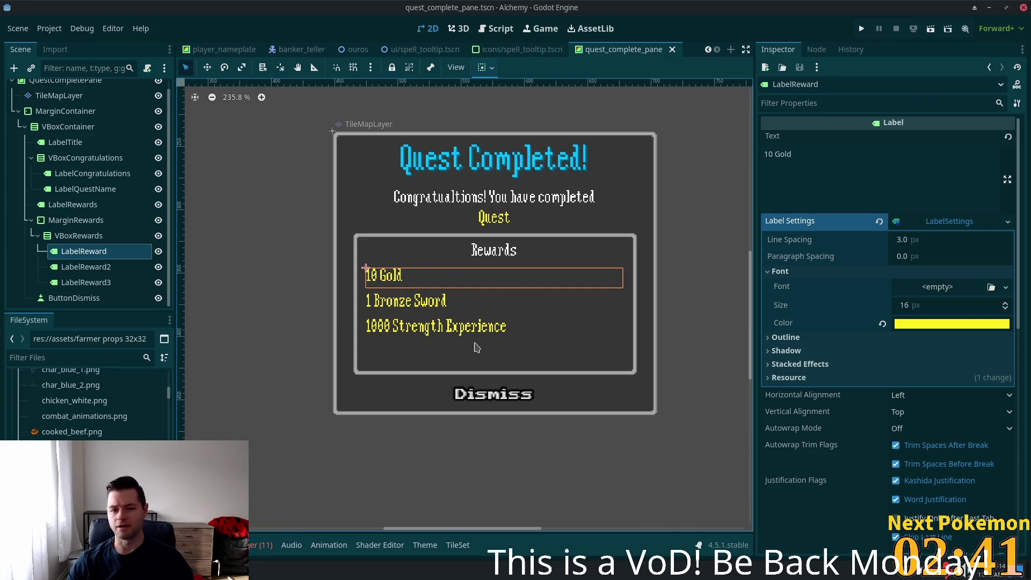
scroll(362, 281, down, 1)
- Reselect LabelReward via MarginRewards and cancel the Create New Node dialog
click(76, 220)
click(387, 276)
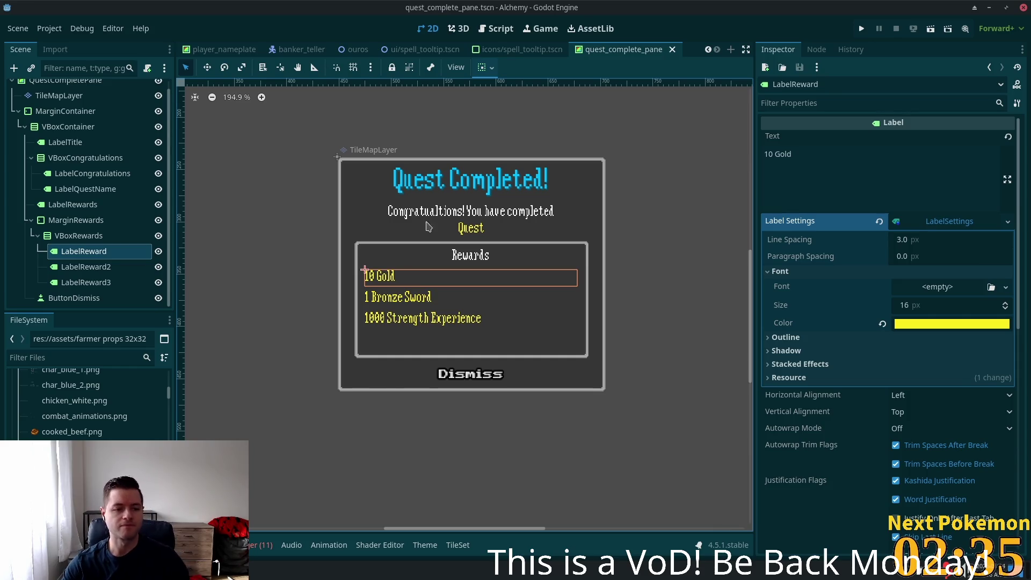
key(ctrl+a)
click(748, 95)
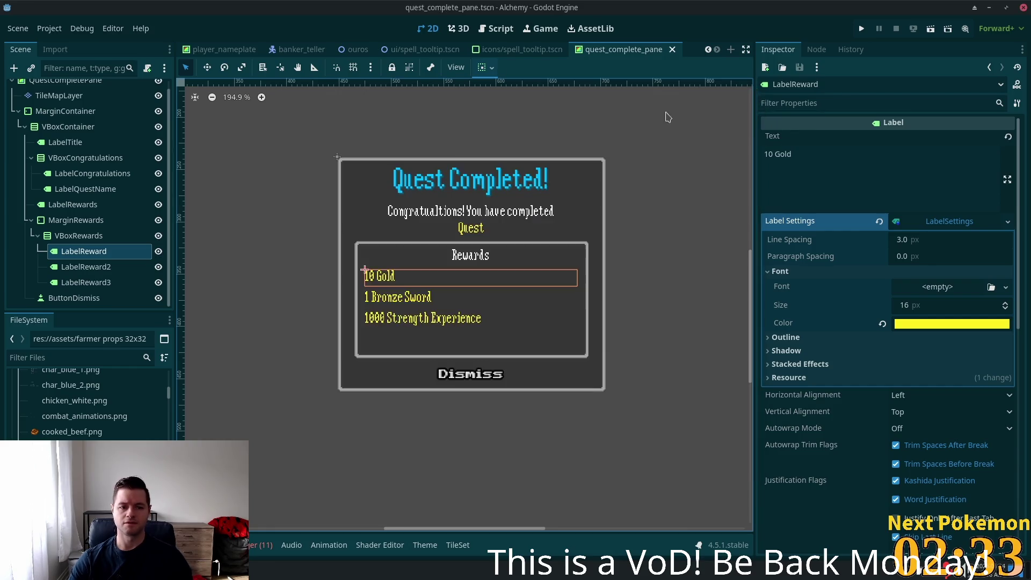
- Save the LabelReward branch as its own scene, label_reward.tscn, in res://ui
right_click(70, 251)
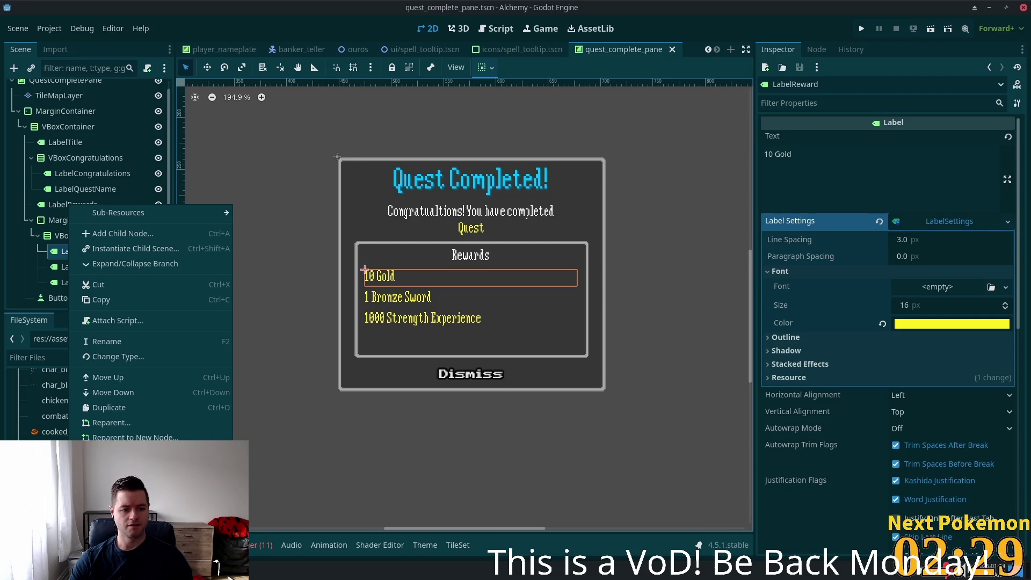
click(135, 473)
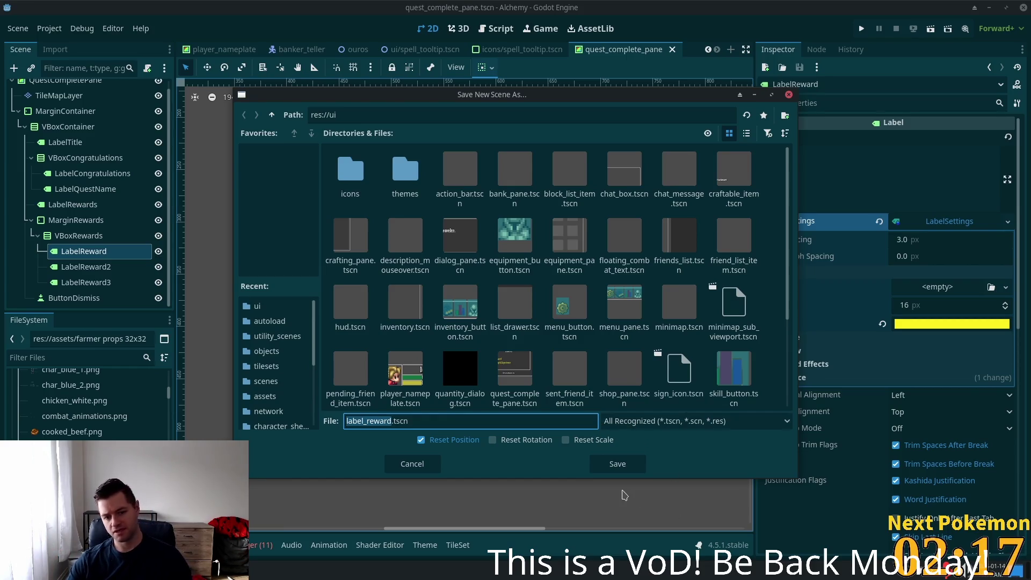
click(616, 467)
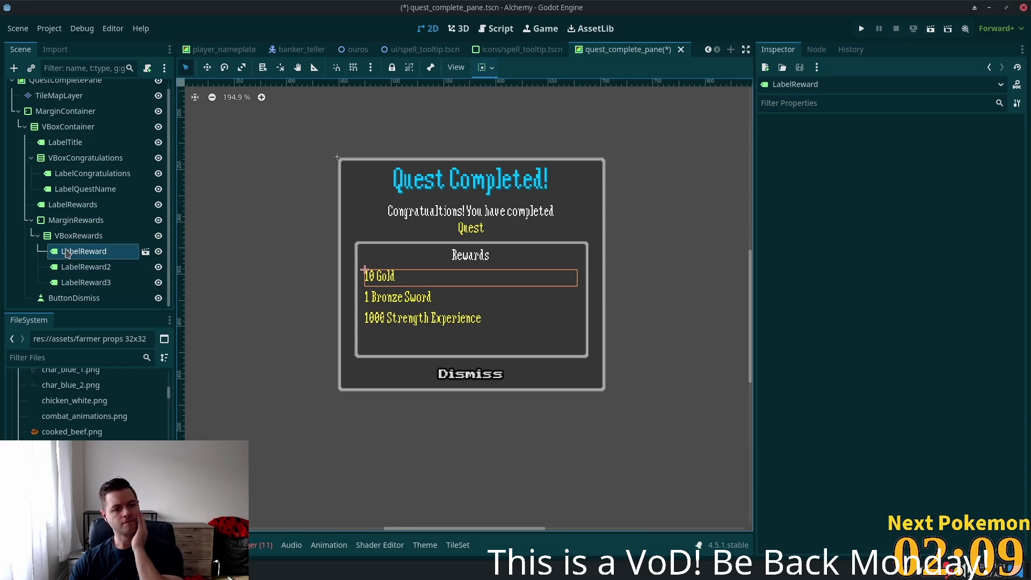
scroll(83, 240, up, 1)
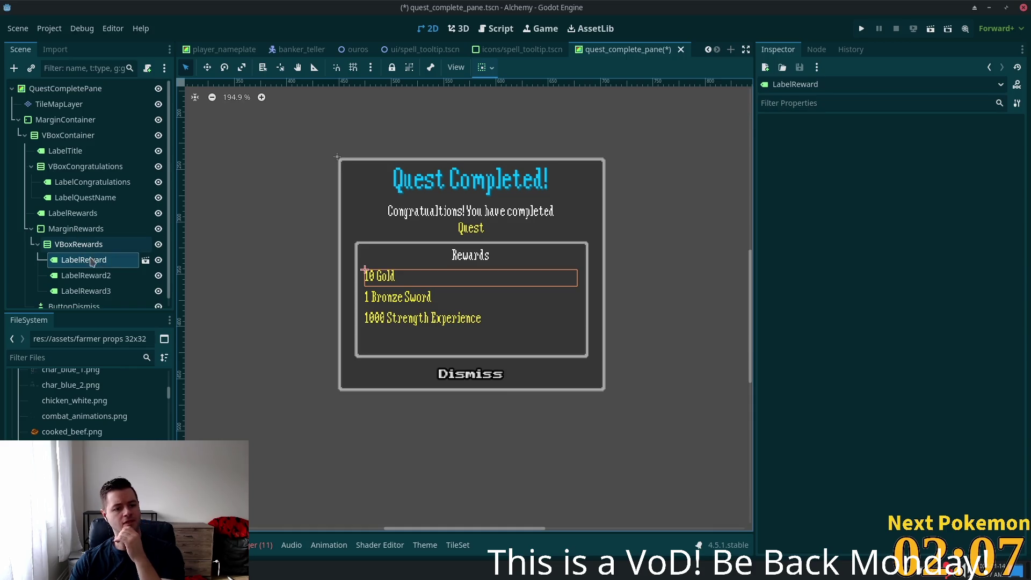
click(80, 357)
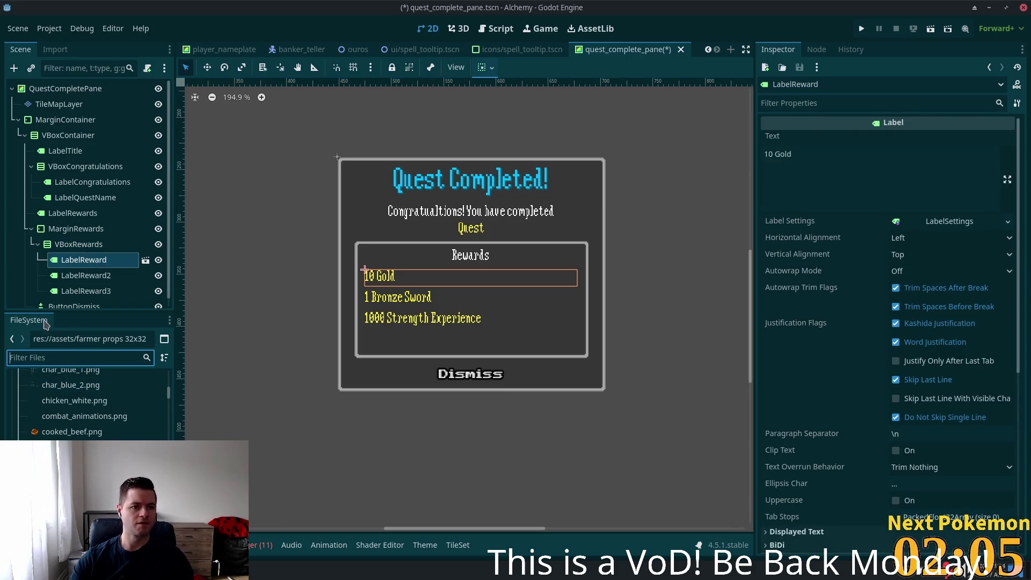
- Attach a new quest_complete_pane.gd script to the QuestCompletePane root node
click(64, 89)
click(148, 68)
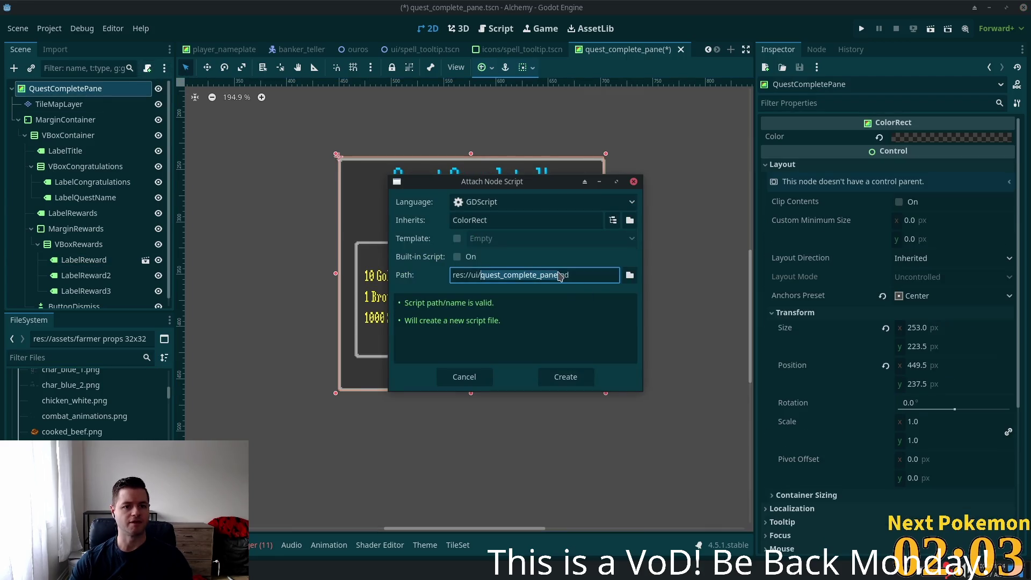
click(564, 377)
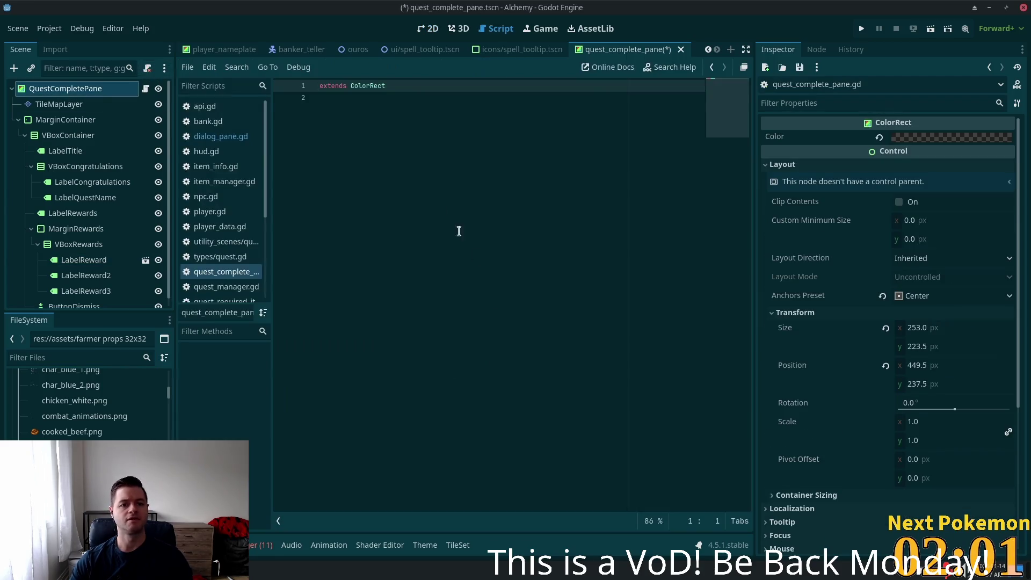
click(459, 231)
key(Return)
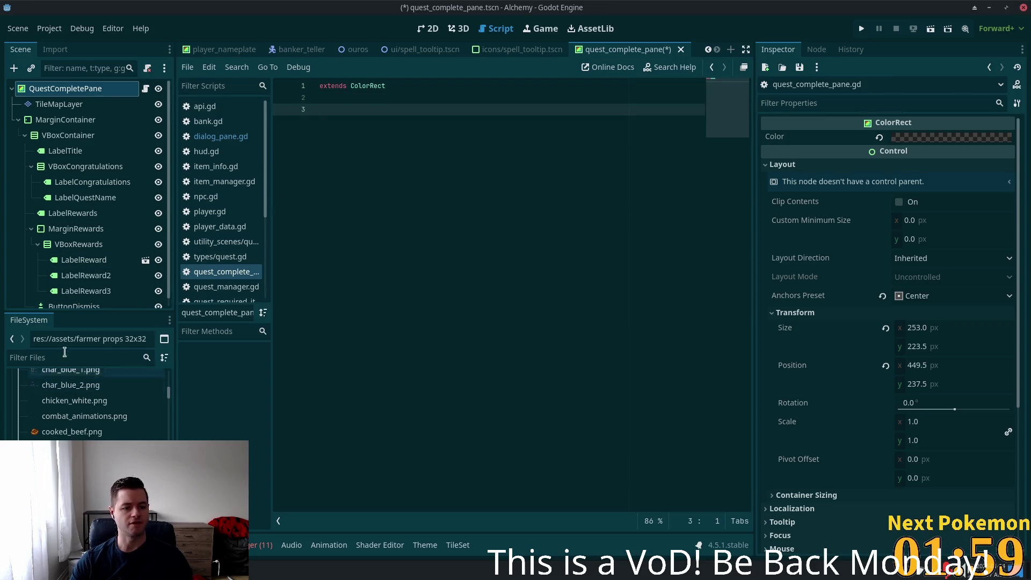
- Add a LABEL_REWARD preload constant for label_reward.tscn to the script
click(64, 358)
text(label)
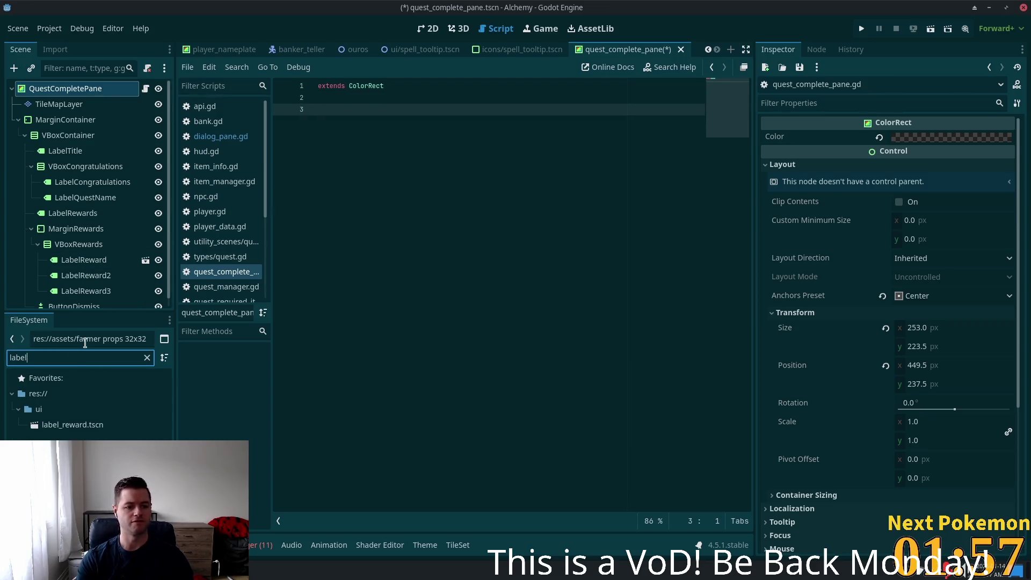
mouse_move(70, 424)
mouse_down()
mouse_move(403, 71)
mouse_move(371, 110)
mouse_up()
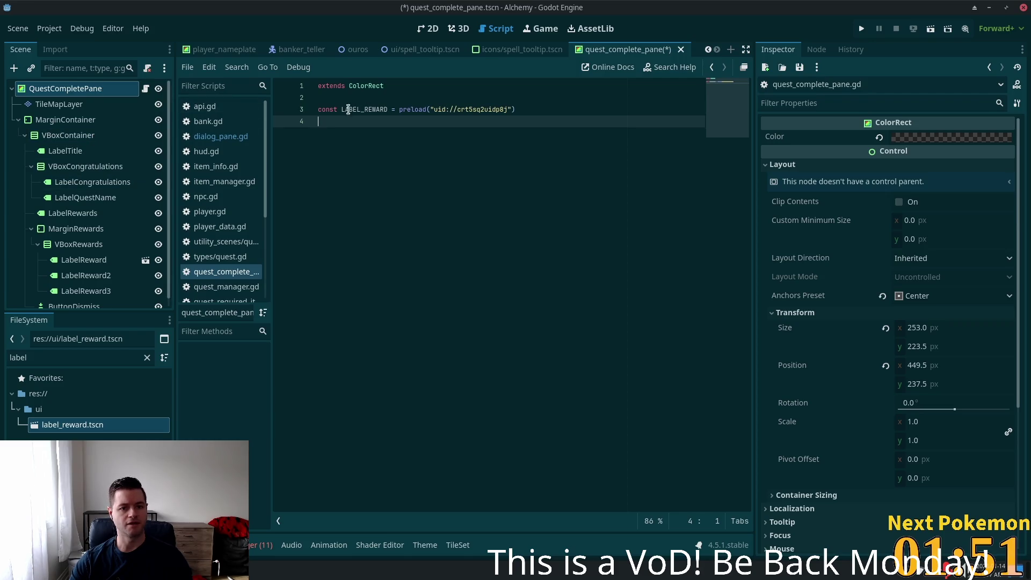
key(Return)
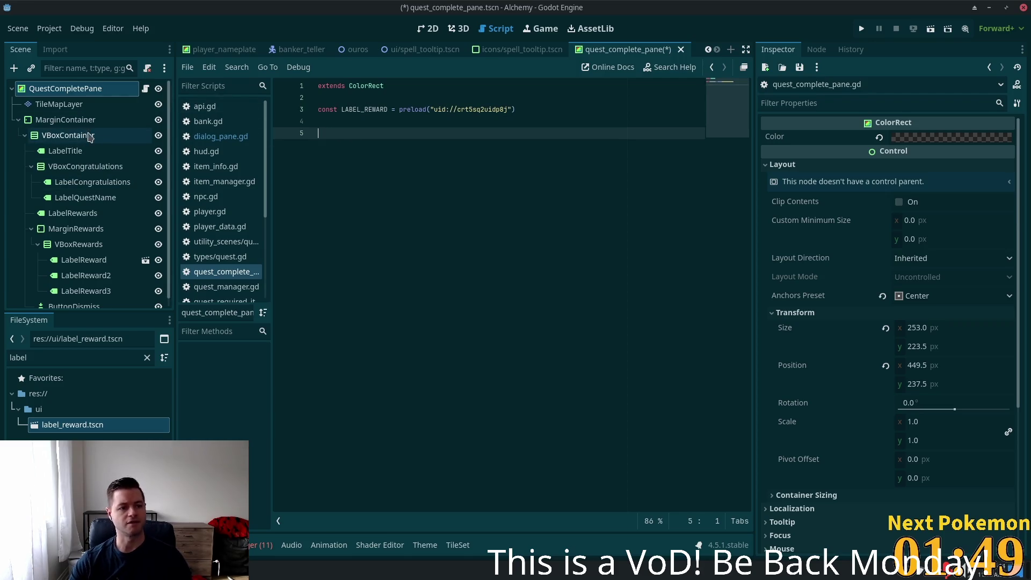
- Add onready references to LabelTitle and LabelQuestName in the script
click(84, 154)
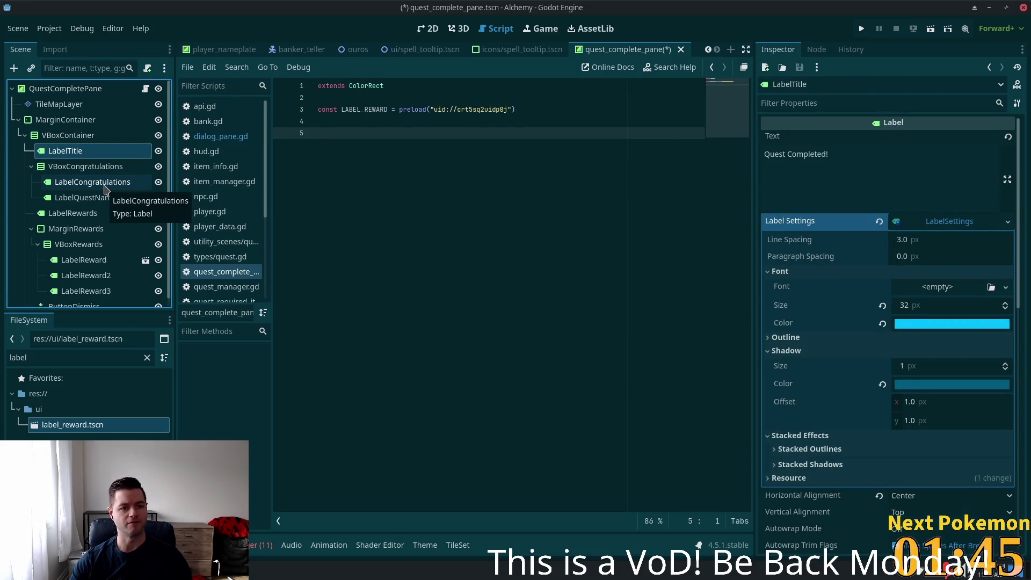
ctrl+click(100, 203)
mouse_move(86, 197)
mouse_down()
mouse_move(413, 147)
mouse_move(400, 141)
mouse_up()
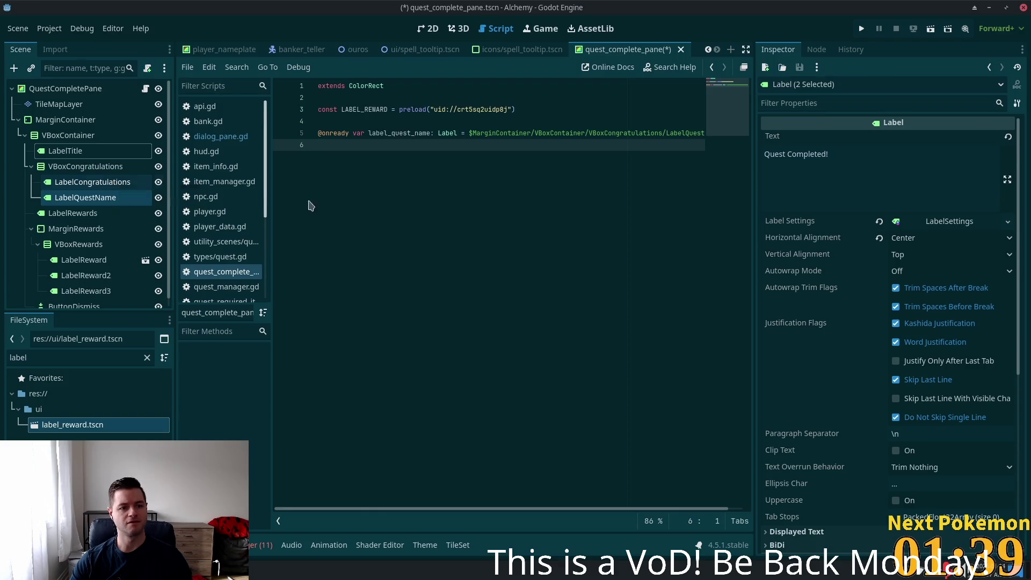
key(ctrl+z)
drag(59, 151, 347, 132)
drag(78, 200, 340, 155)
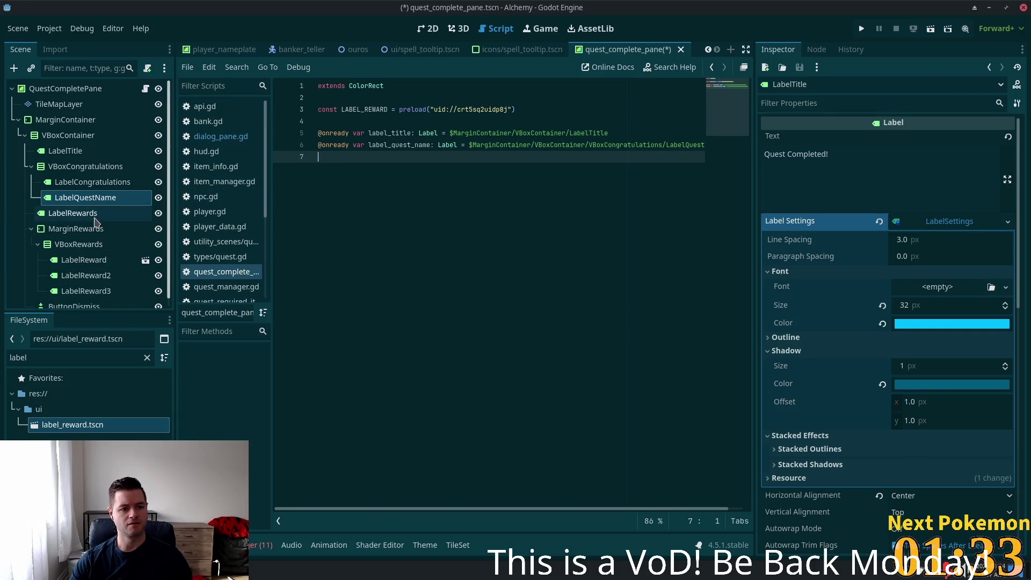
- Add an onready reference to VBoxRewards and remove the extra ButtonDismiss line
scroll(95, 223, down, 1)
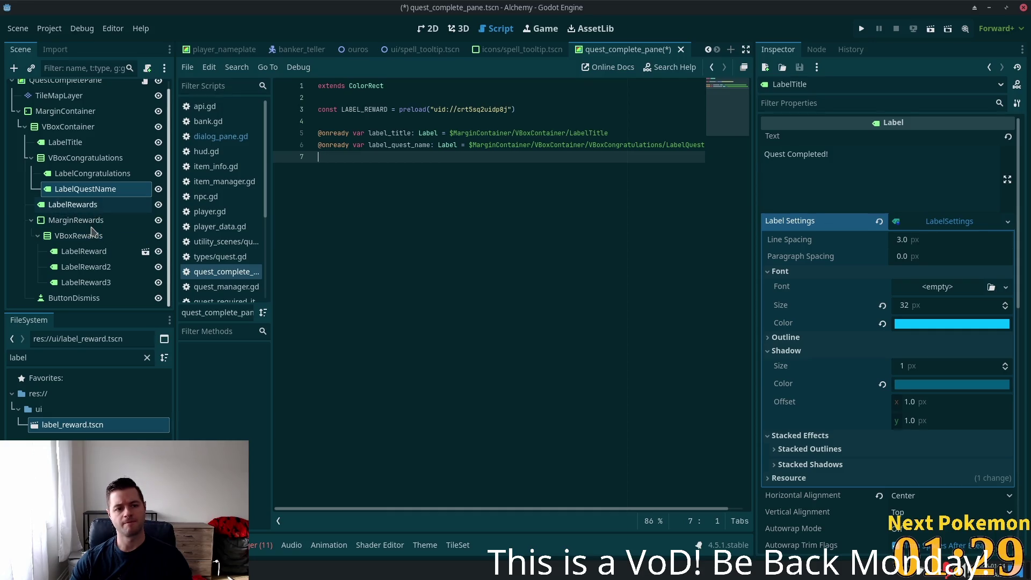
drag(82, 241, 327, 189)
mouse_move(46, 300)
mouse_down()
mouse_move(272, 201)
mouse_move(345, 190)
mouse_up()
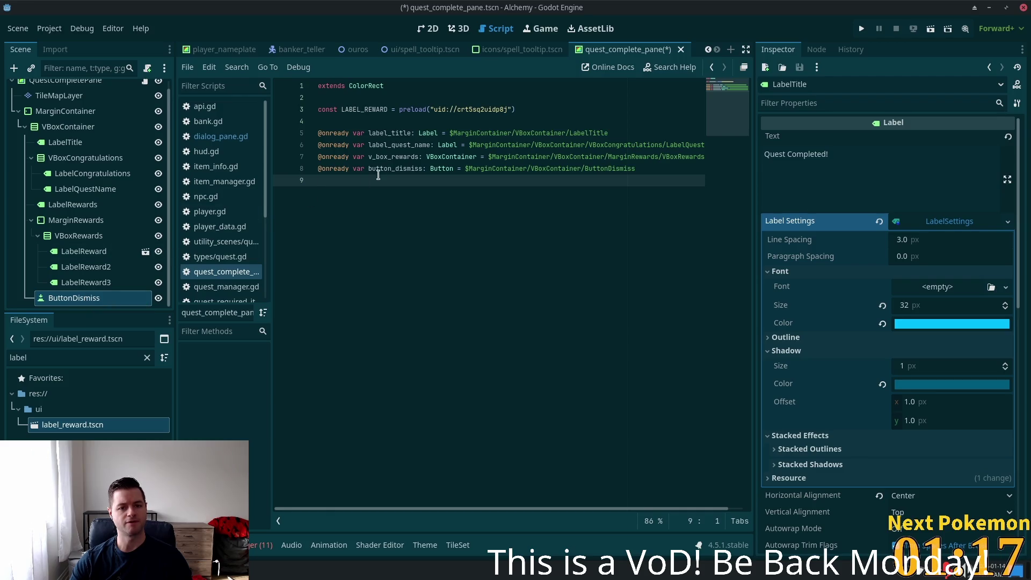
drag(663, 169, 301, 170)
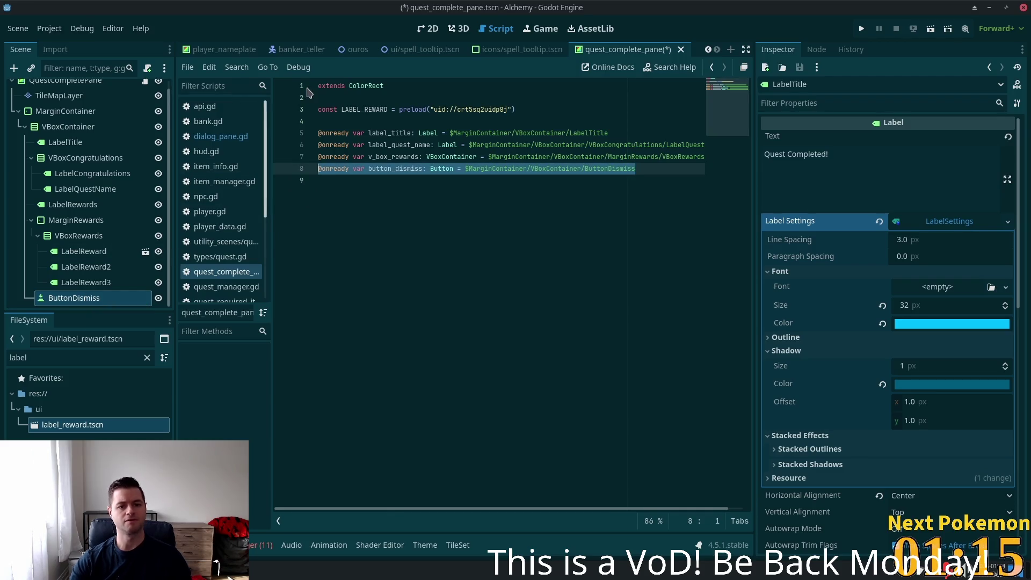
key(BackSpace)
key(BackSpace)
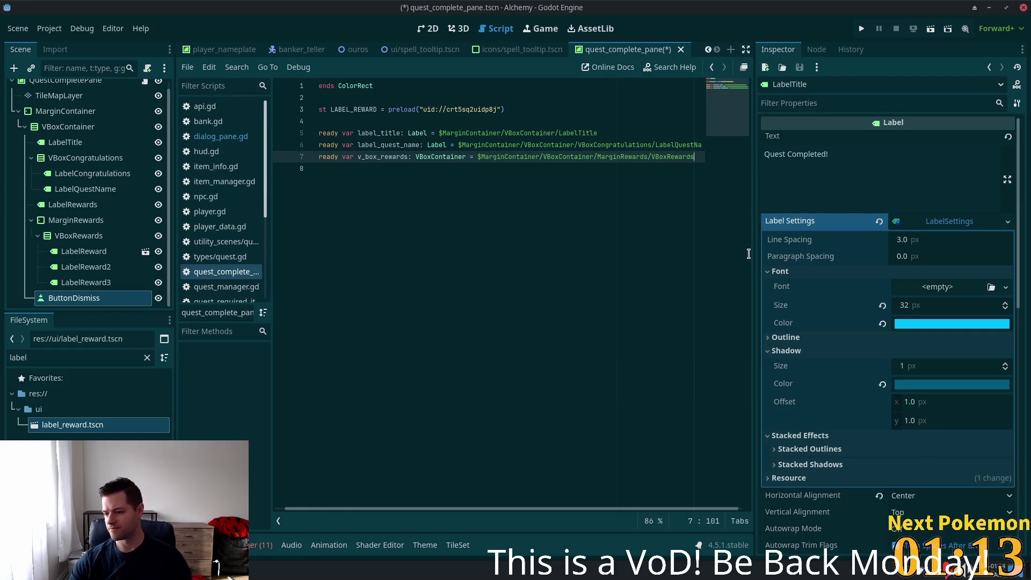
- Save the quest complete pane scene with its updated script
drag(406, 508, 321, 495)
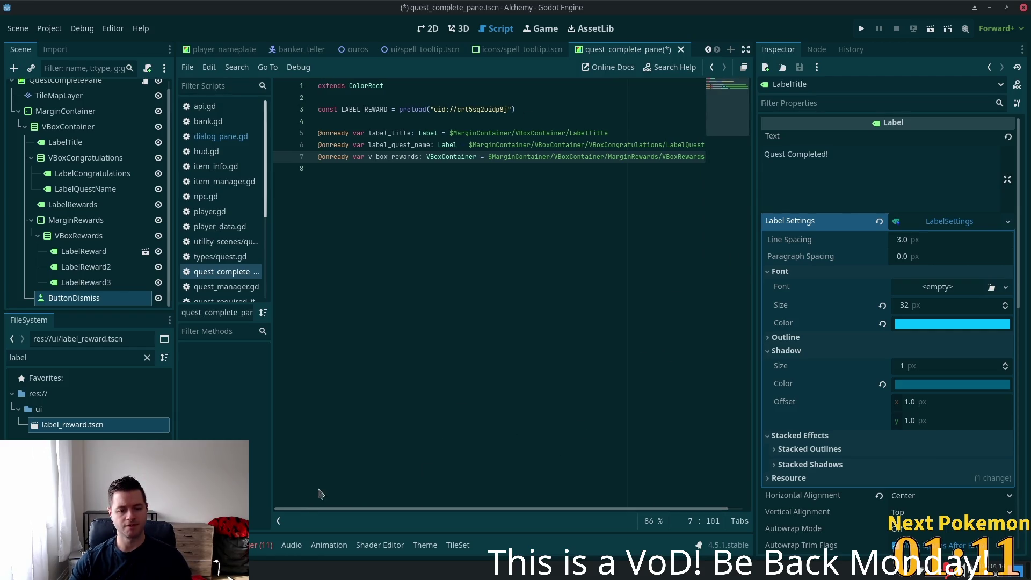
scroll(170, 134, up, 1)
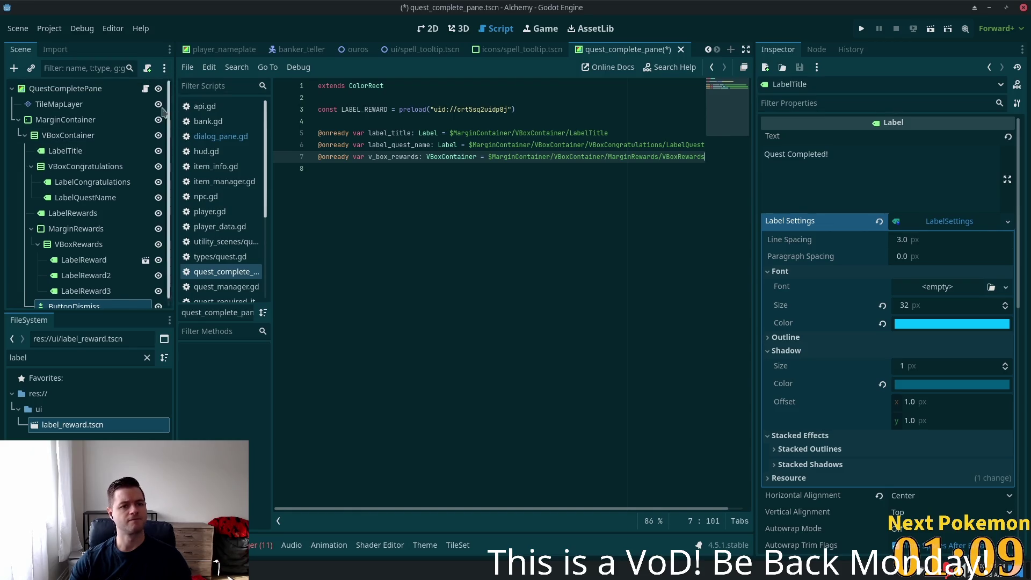
click(536, 257)
key(ctrl+s)
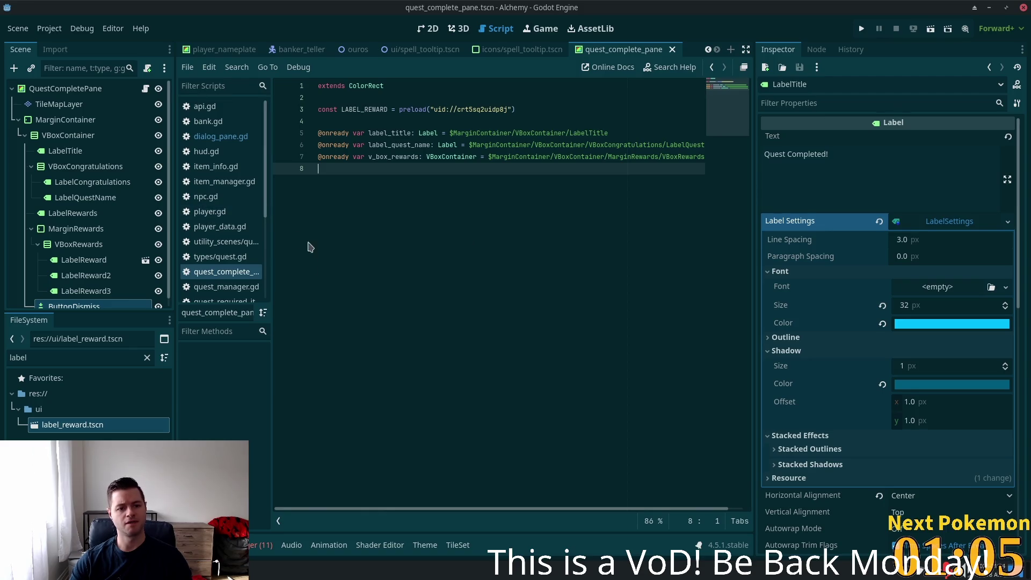
key(Return)
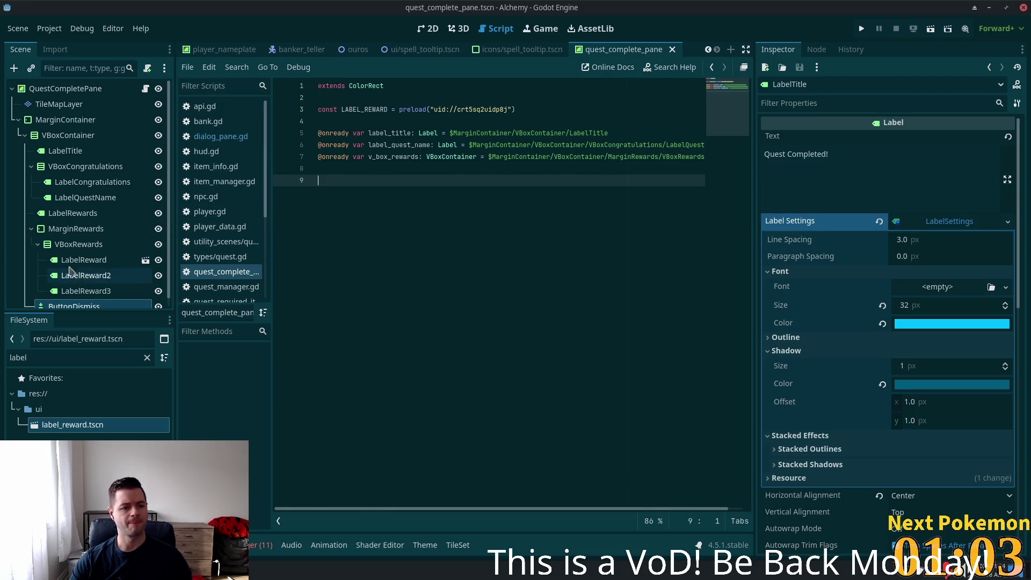
scroll(89, 274, down, 1)
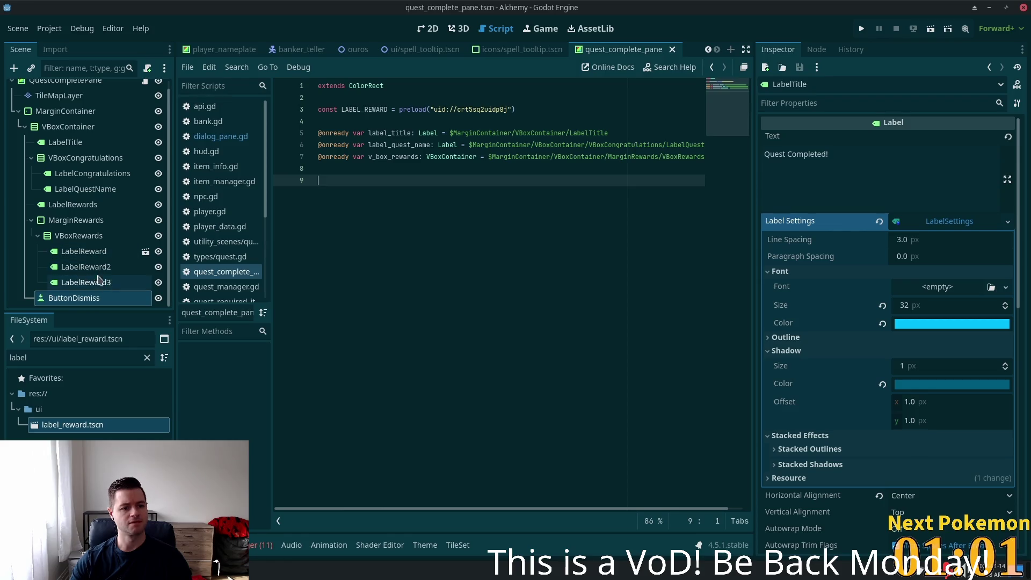
click(817, 49)
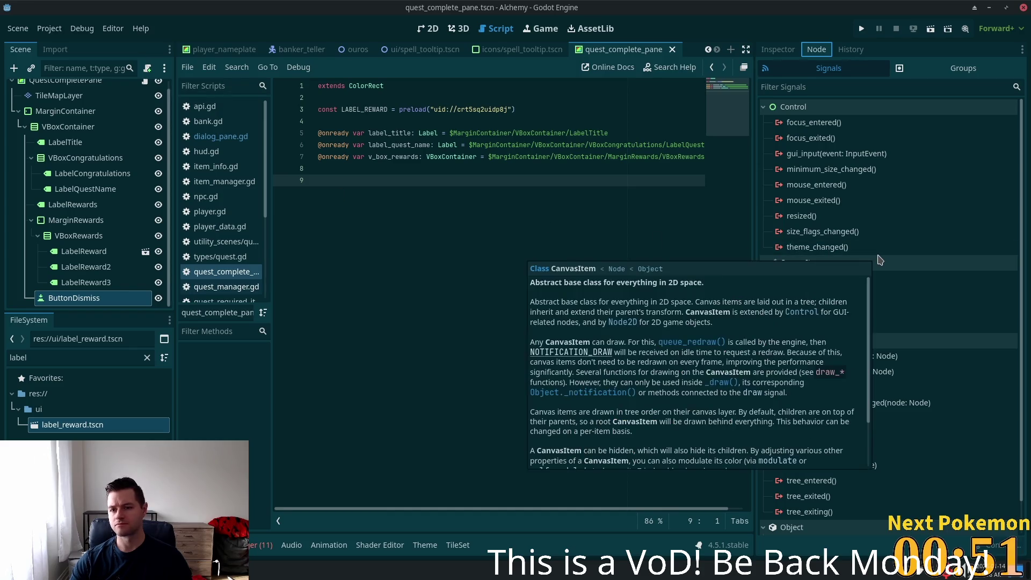
- Browse node signals and pick ButtonDismiss's pressed() signal in the Node dock
click(813, 154)
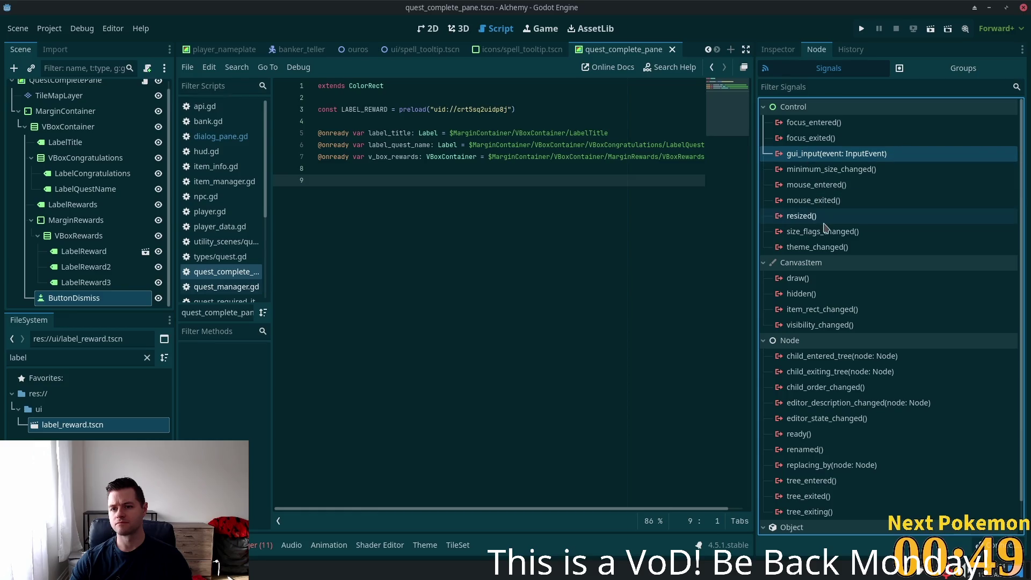
click(78, 236)
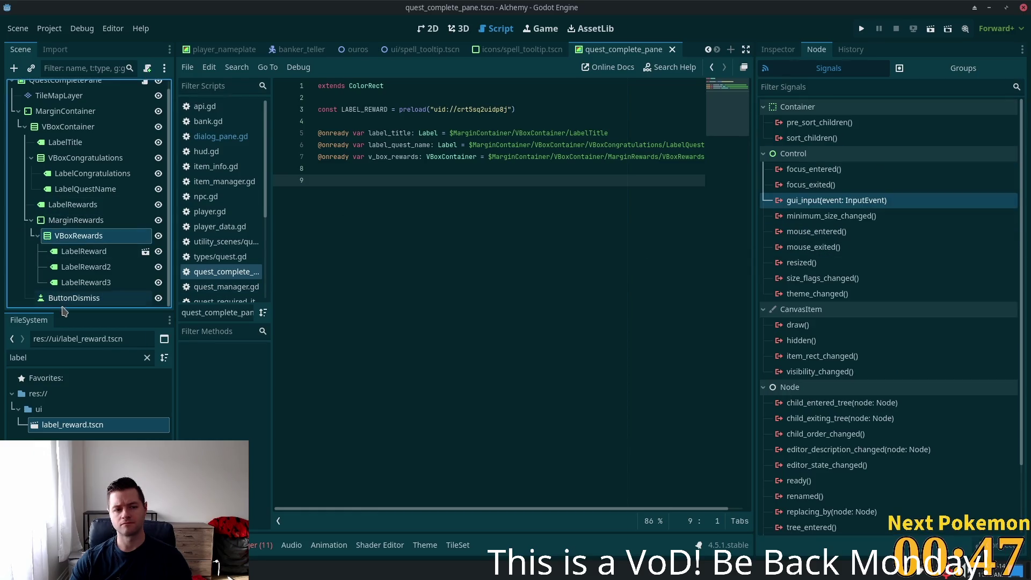
click(67, 299)
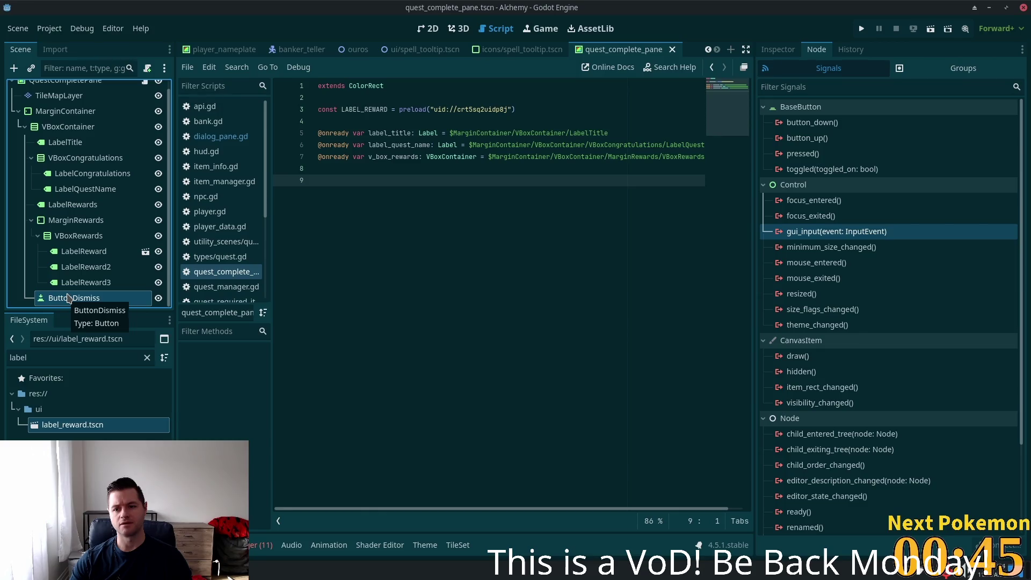
click(804, 154)
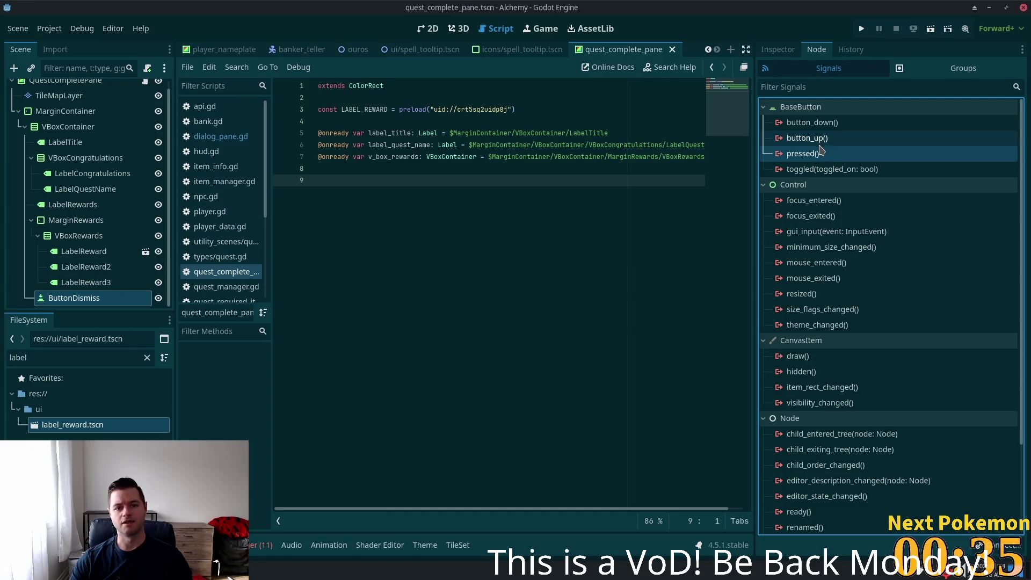
drag(380, 135, 454, 165)
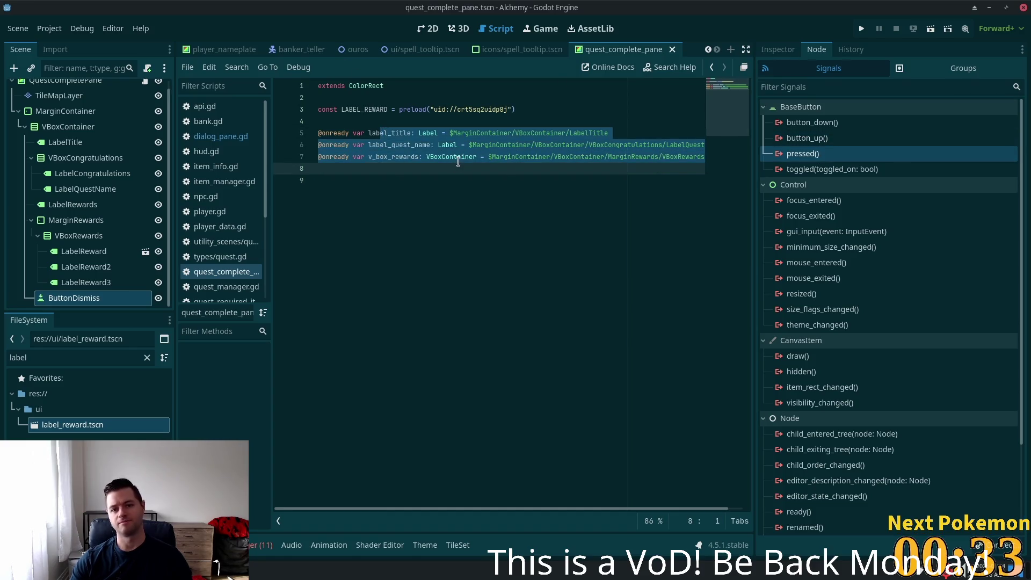
- Select the onready declarations on lines 5 to 7 of the script
click(428, 176)
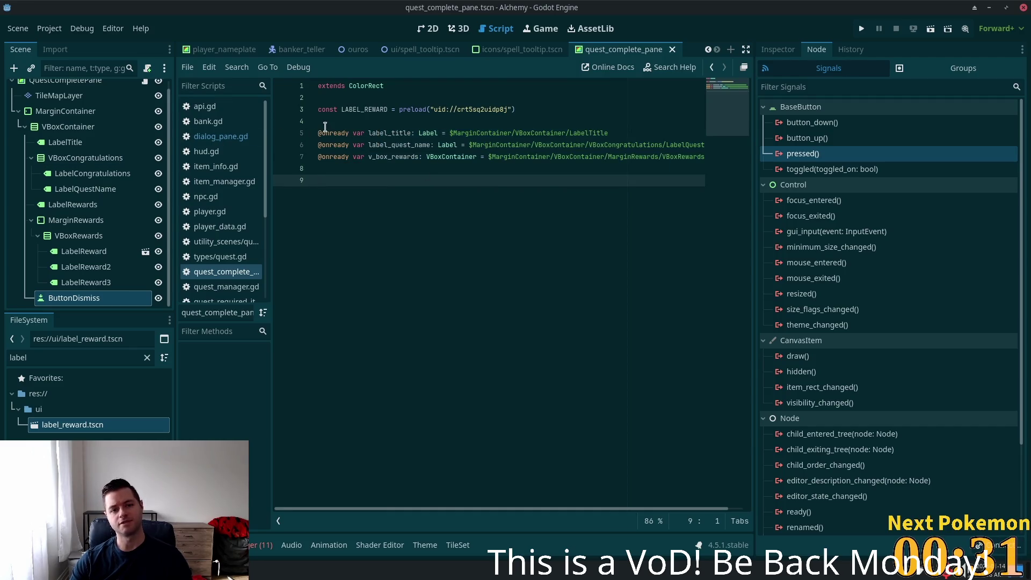
drag(323, 123, 414, 146)
click(396, 178)
mouse_move(330, 133)
mouse_down()
mouse_move(368, 145)
mouse_move(371, 157)
mouse_up()
scroll(61, 112, up, 1)
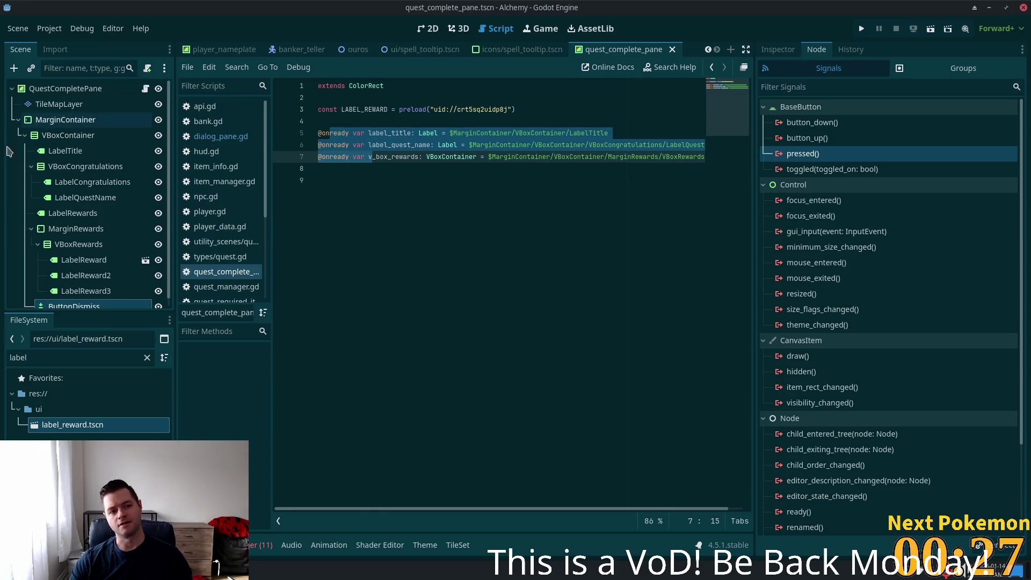
- Delete LabelReward, LabelReward2 and LabelReward3, leaving VBoxRewards selected
click(53, 89)
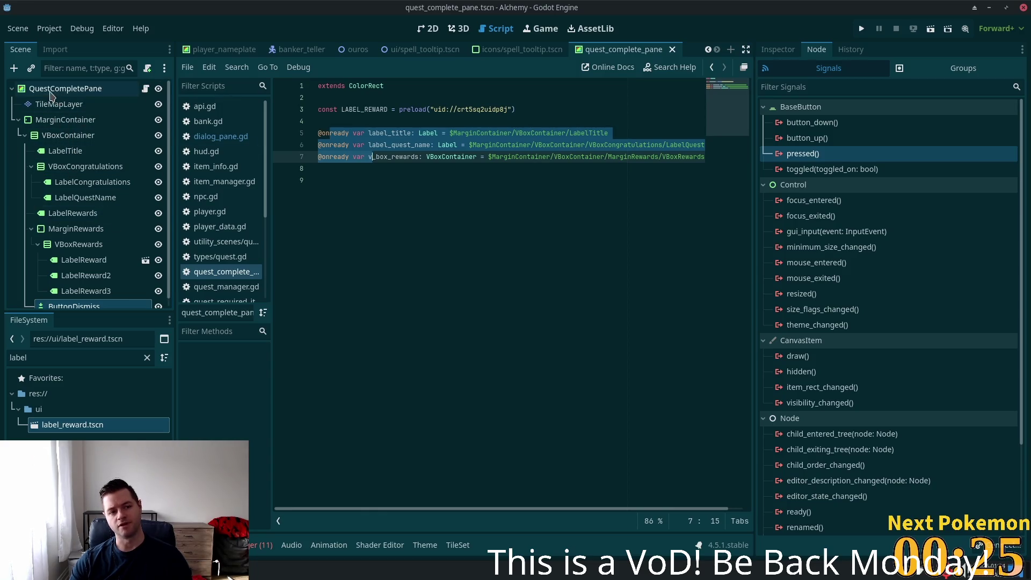
click(85, 260)
shift+click(113, 291)
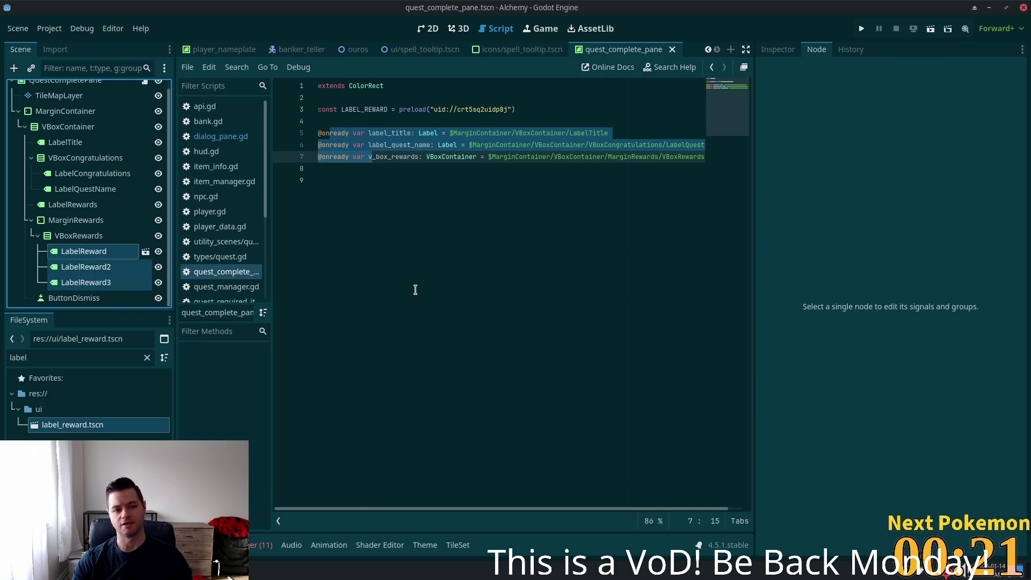
key(Delete)
click(547, 311)
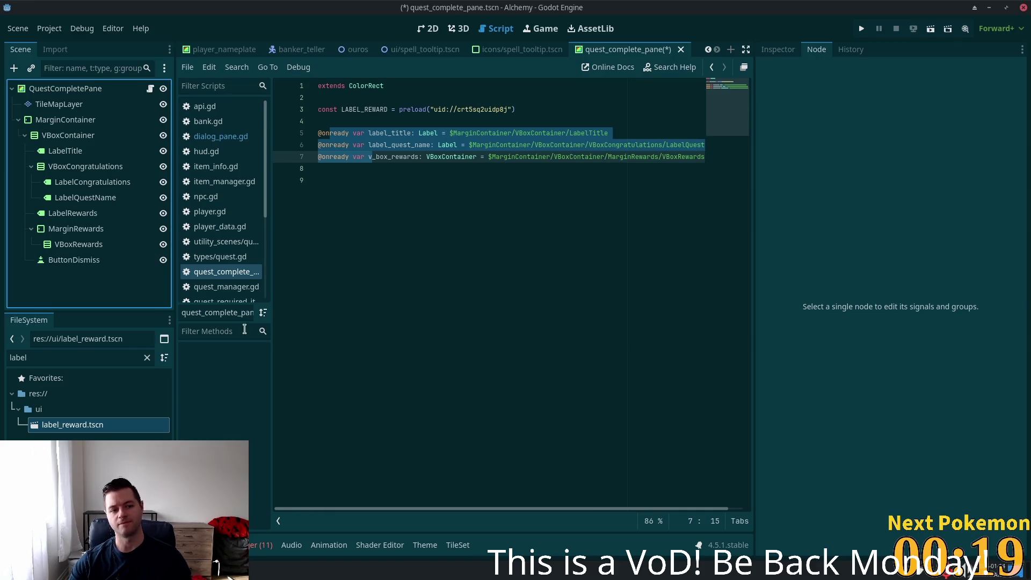
click(78, 245)
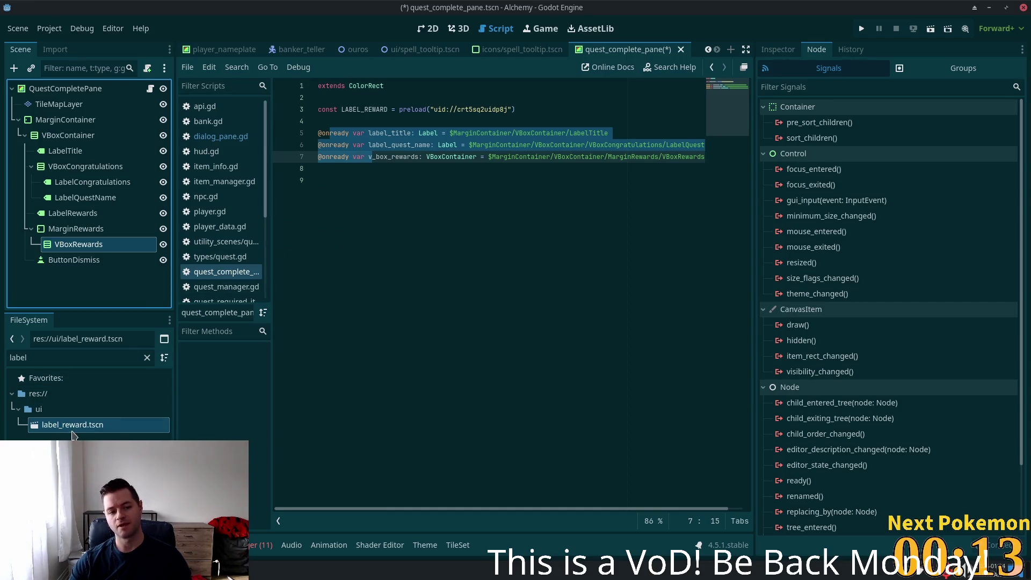
- Select the LABEL_REWARD preload line, then search 'togep' in the PokemonCommunityGame popup
click(466, 104)
drag(517, 109, 304, 108)
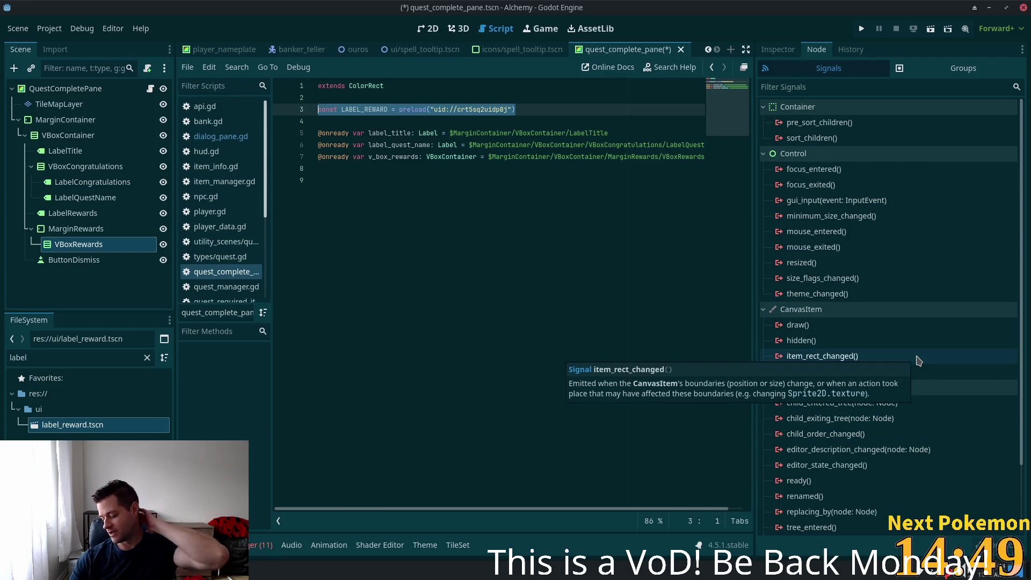
mouse_move(917, 334)
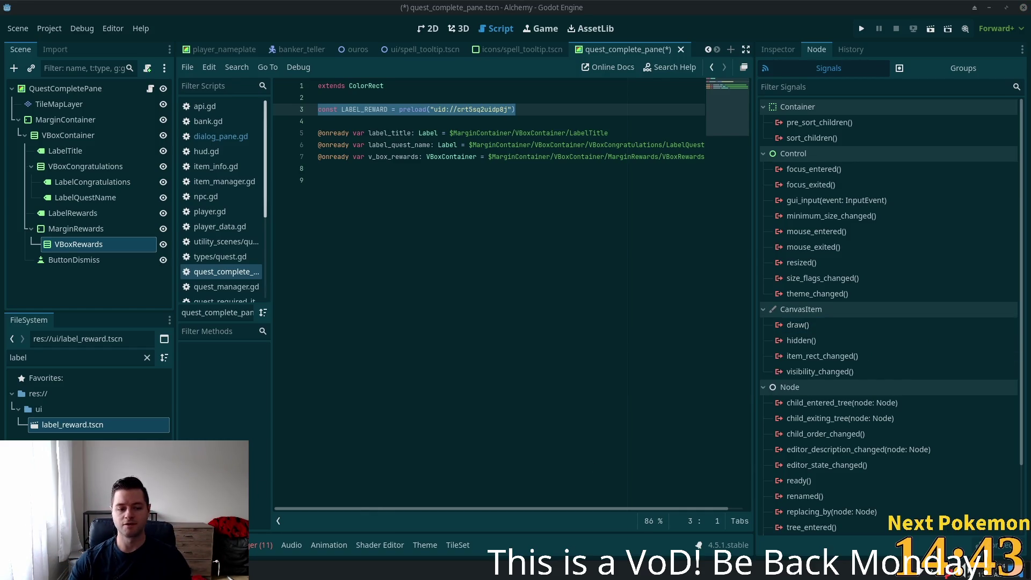
key(alt+Tab)
key(ctrl+a)
text(togep)
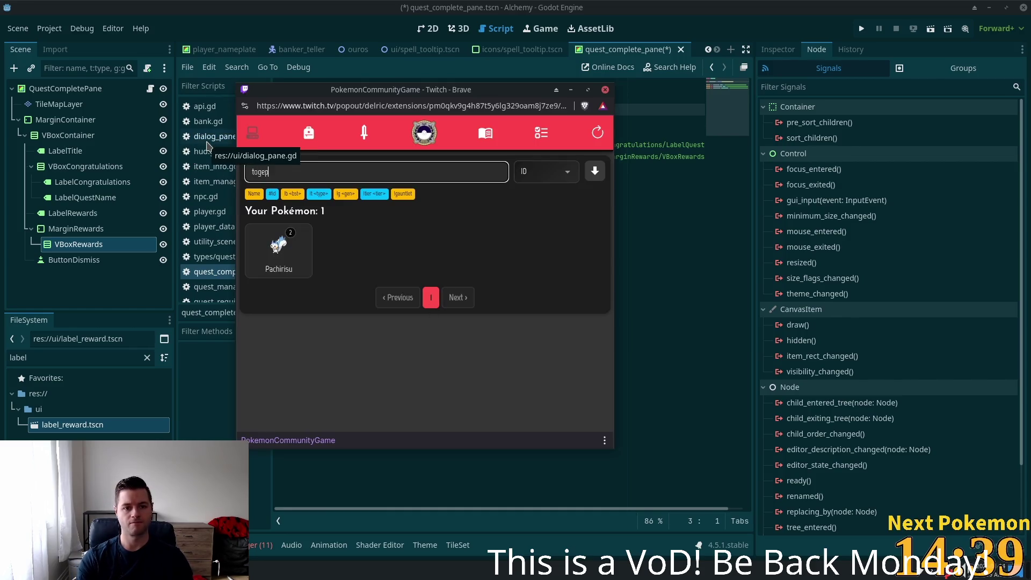
- Run the 'togep' search in the PokemonCommunityGame popup, then return to the Godot editor
key(alt+Tab)
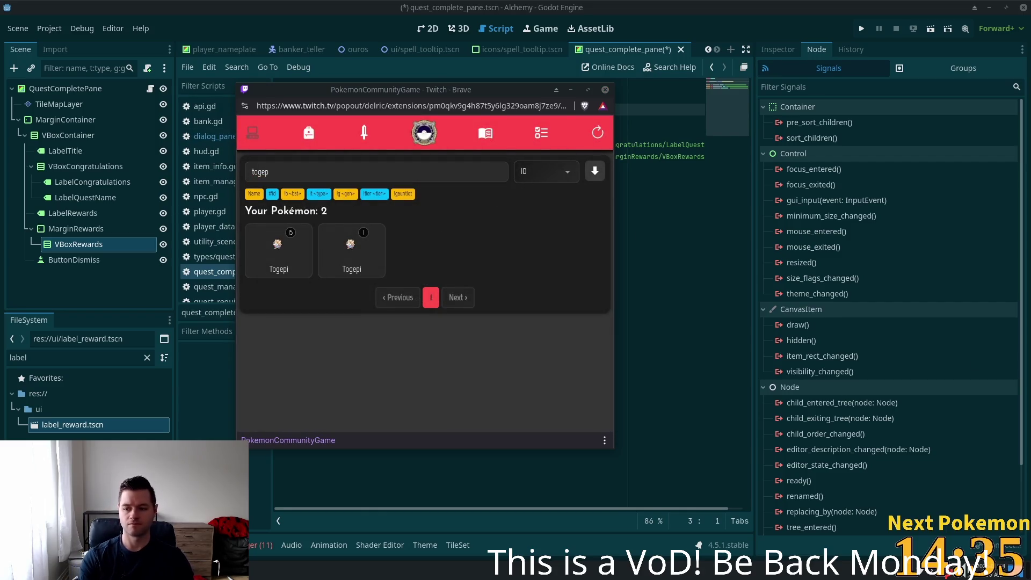
click(473, 171)
key(ctrl+a)
click(725, 9)
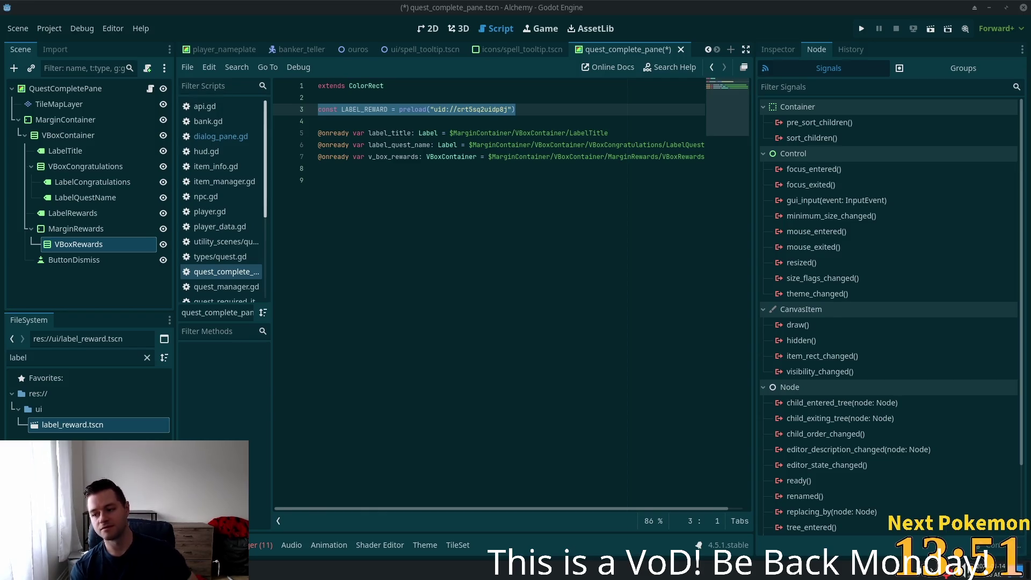
- Connect ButtonDismiss's button_up() signal to a new _on_button_dismiss_button_up() handler and save
click(407, 267)
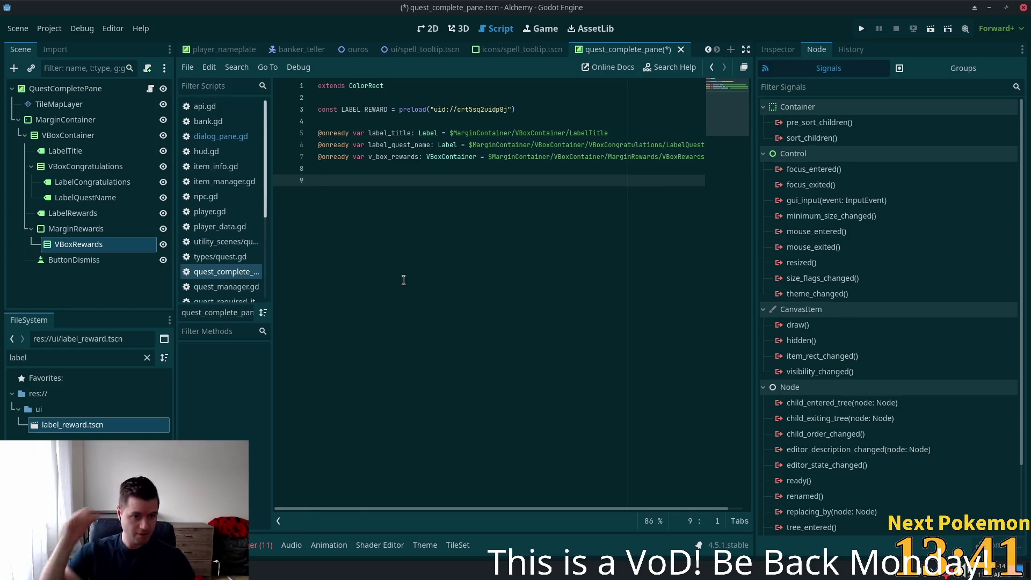
click(74, 259)
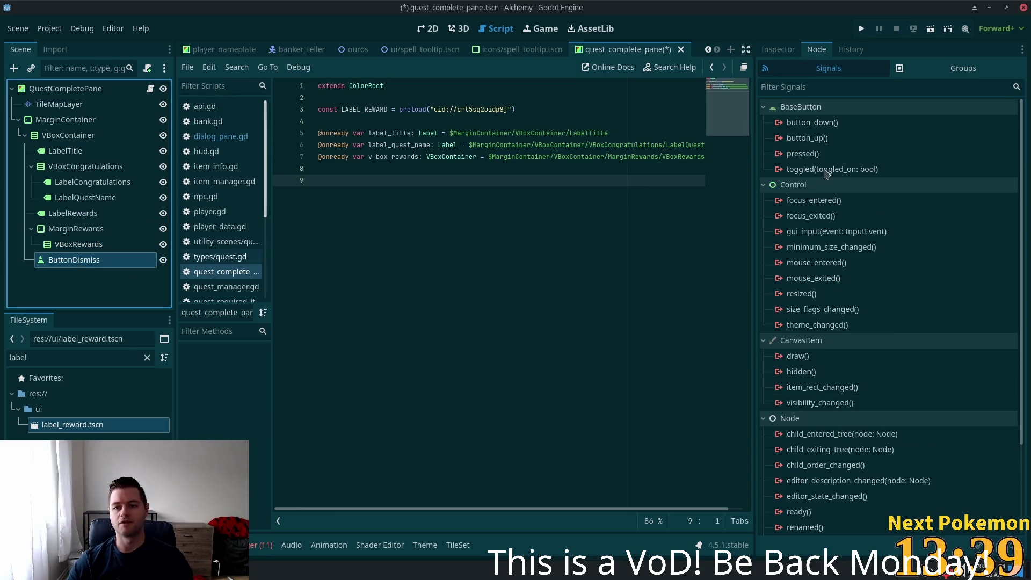
double_click(812, 139)
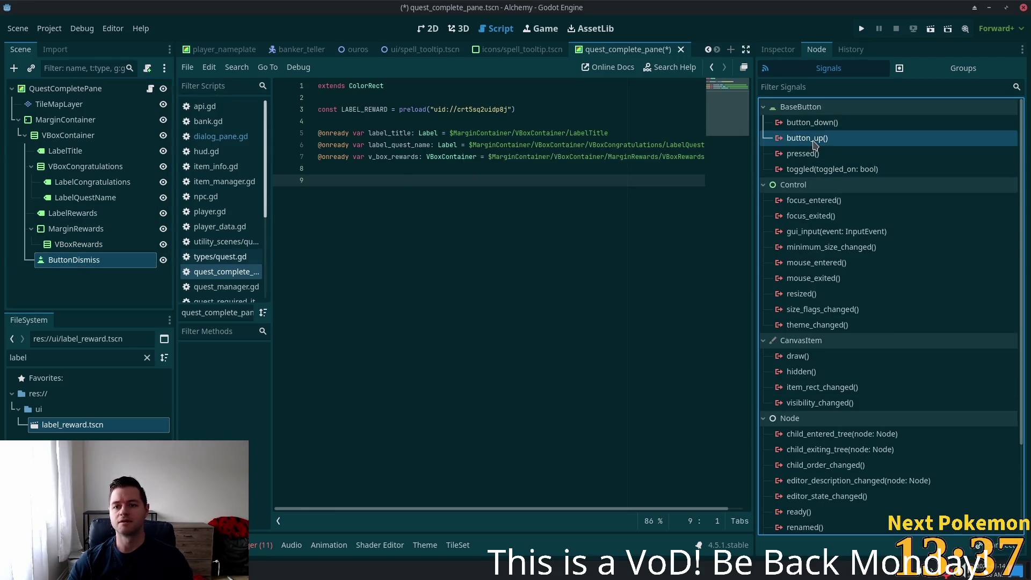
click(560, 413)
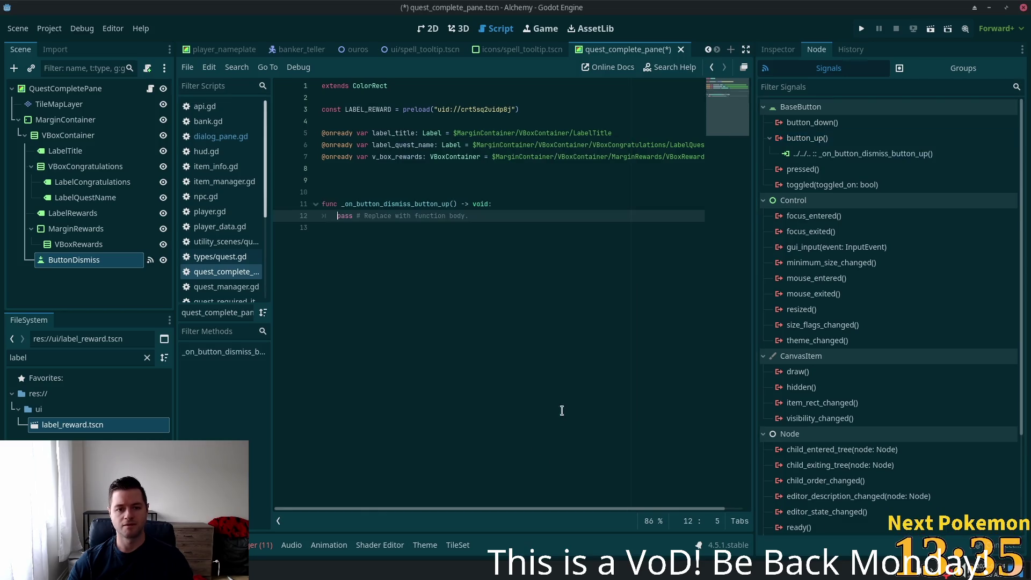
drag(483, 216, 336, 218)
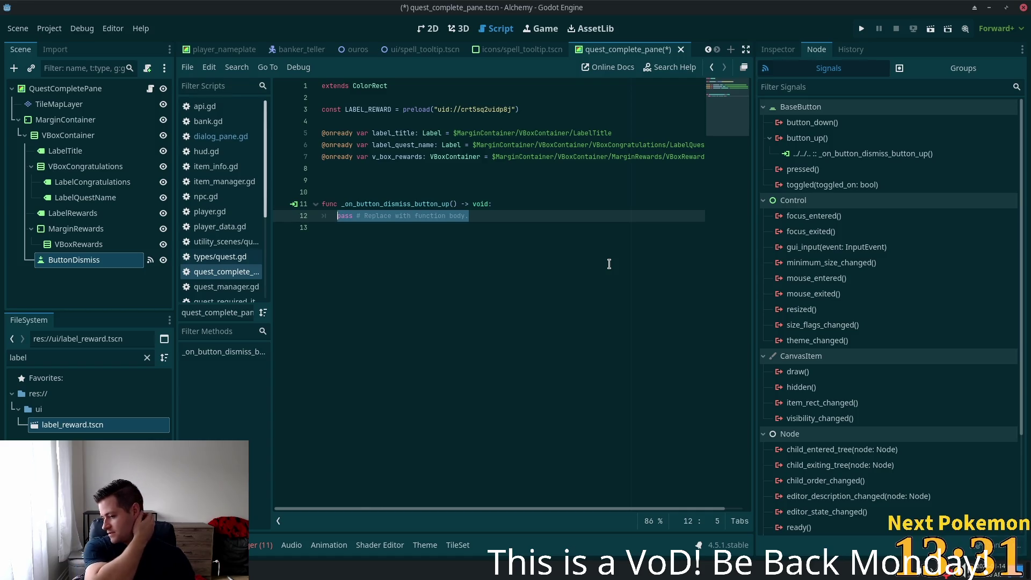
key(ctrl+s)
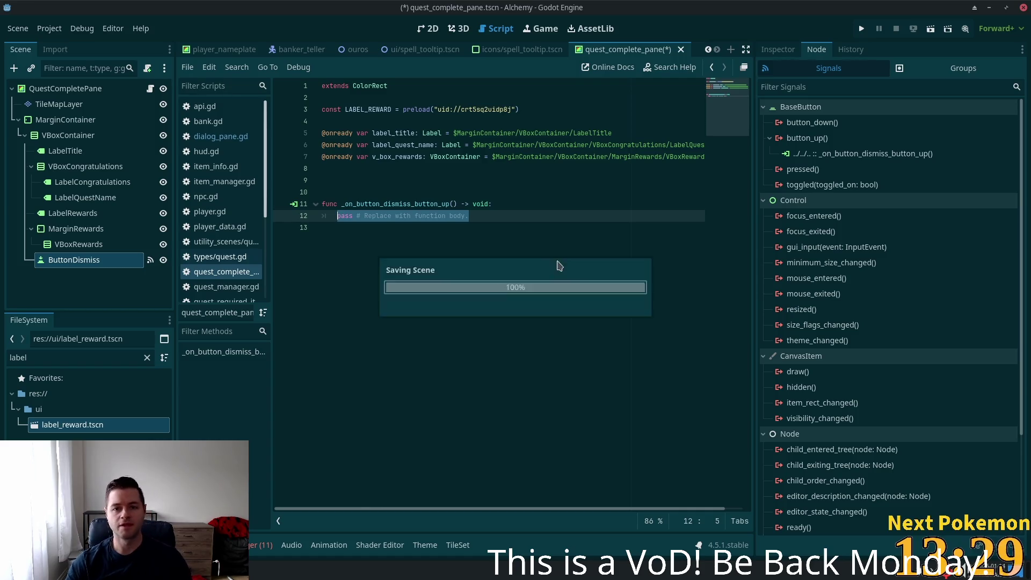
- Move over to the external code editor with a script open
click(509, 177)
key(alt+shift+o)
key(Escape)
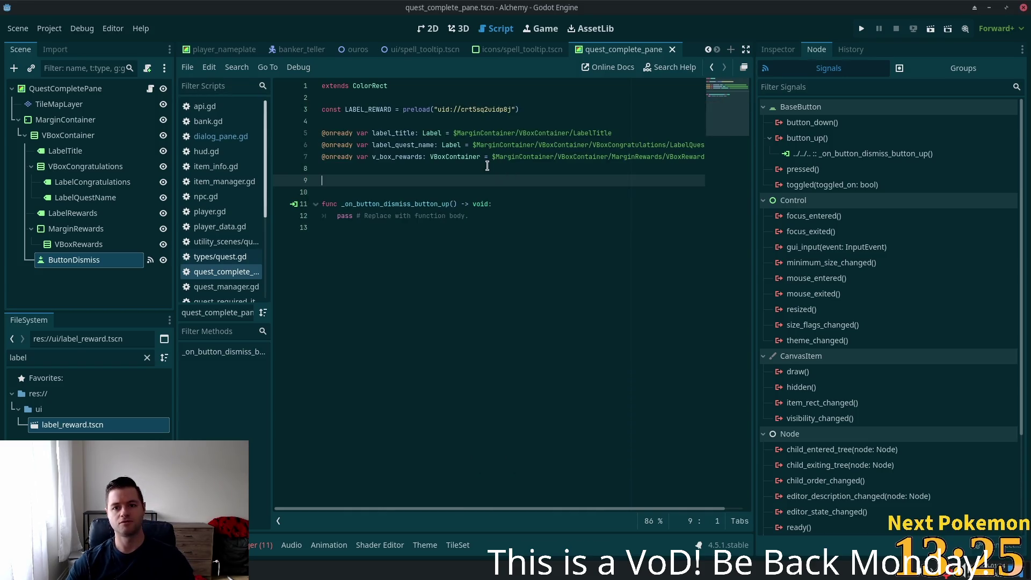
key(alt+Tab)
click(437, 262)
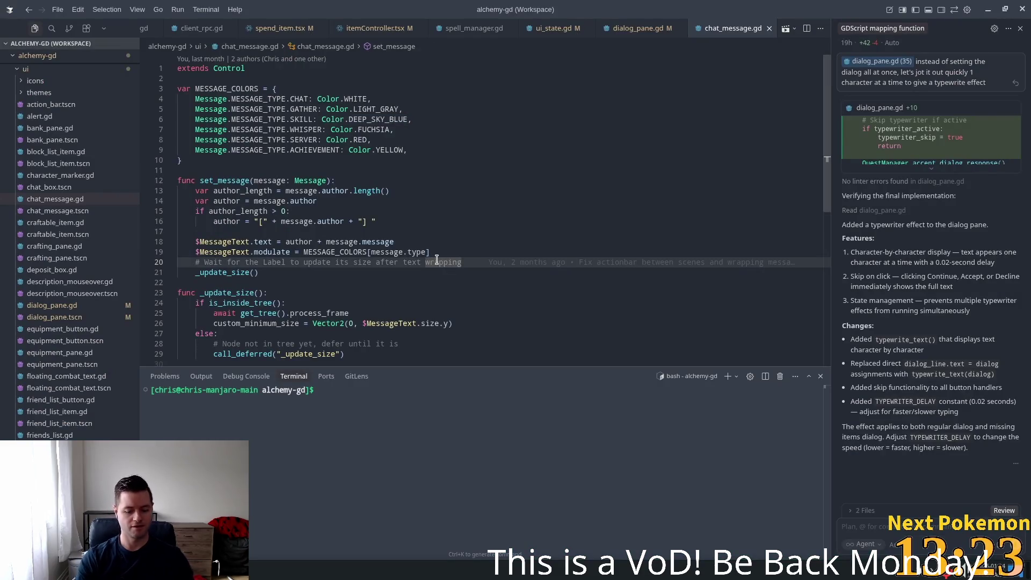
- Open quest_complete_pane.gd and delete the placeholder pass line in the dismiss handler
key(ctrl+p)
text(quest_)
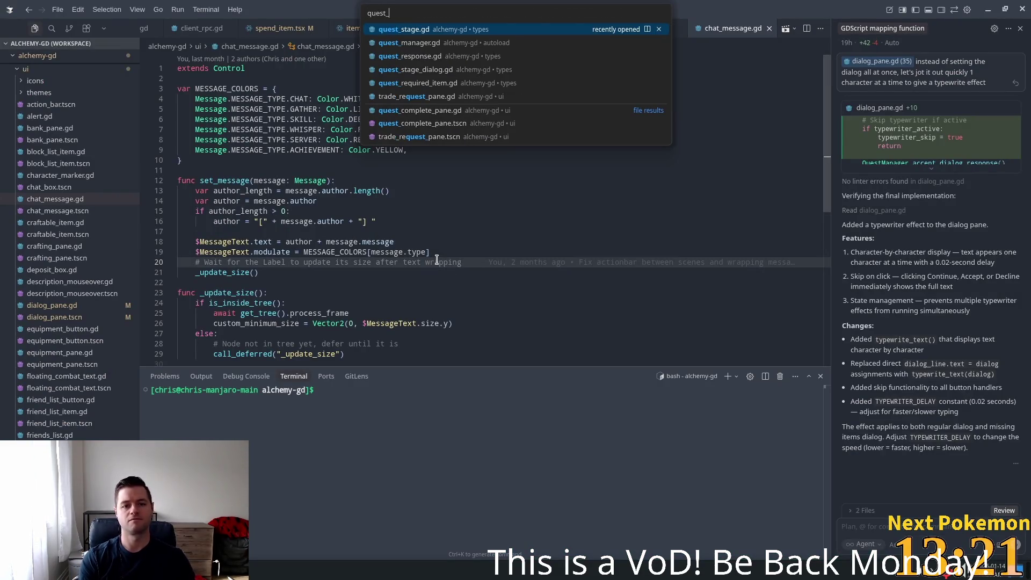
text(compl)
key(Return)
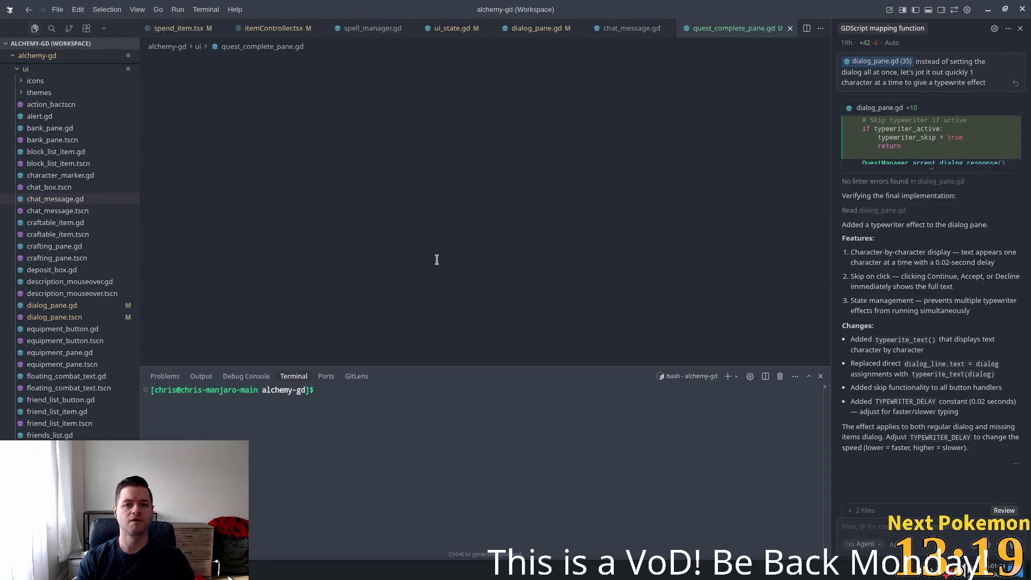
click(436, 259)
drag(370, 171, 195, 172)
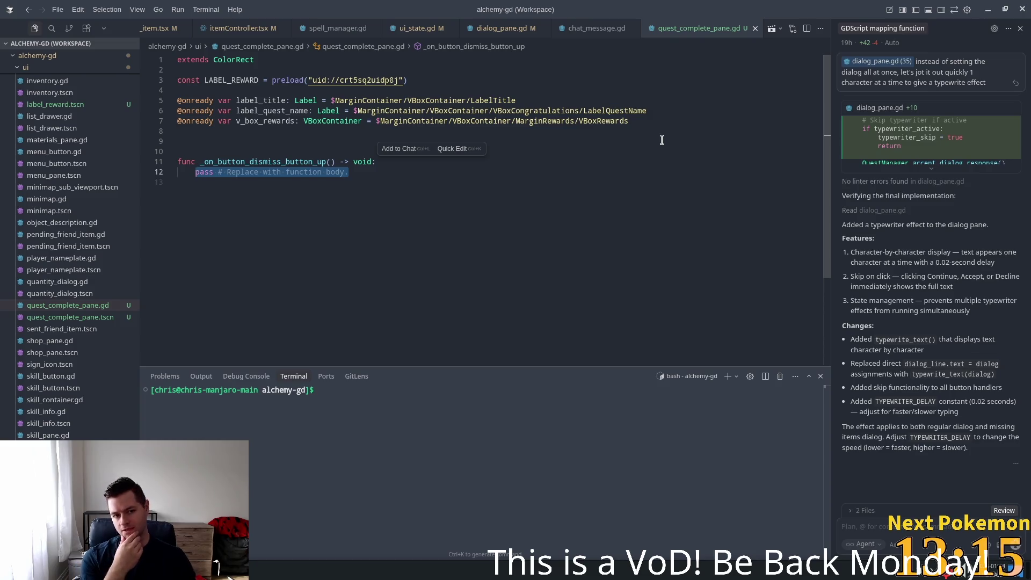
key(BackSpace)
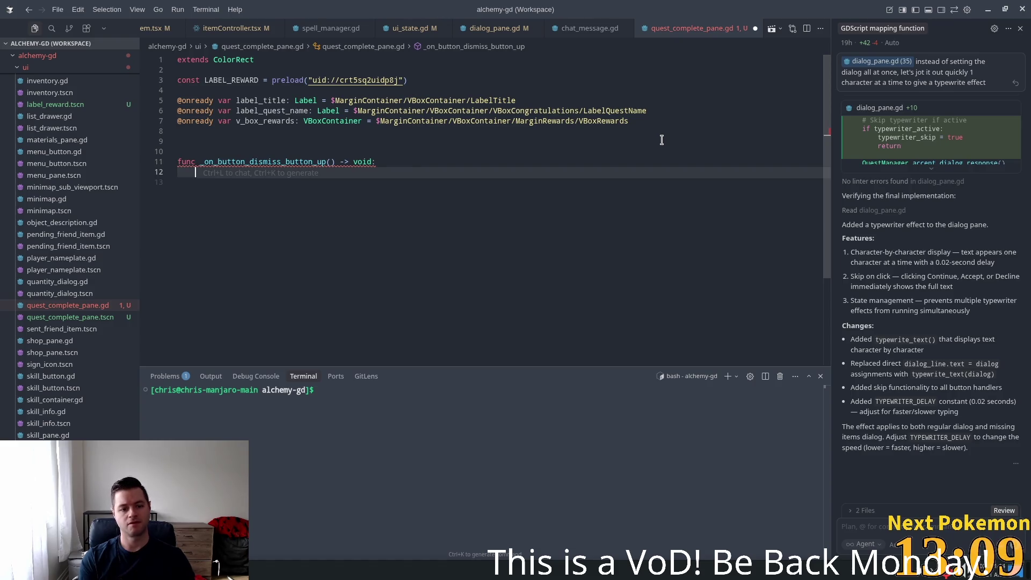
- Write a loop calling queue_free() on every v_box_rewards child, dropping lines freeing the pane
text(#)
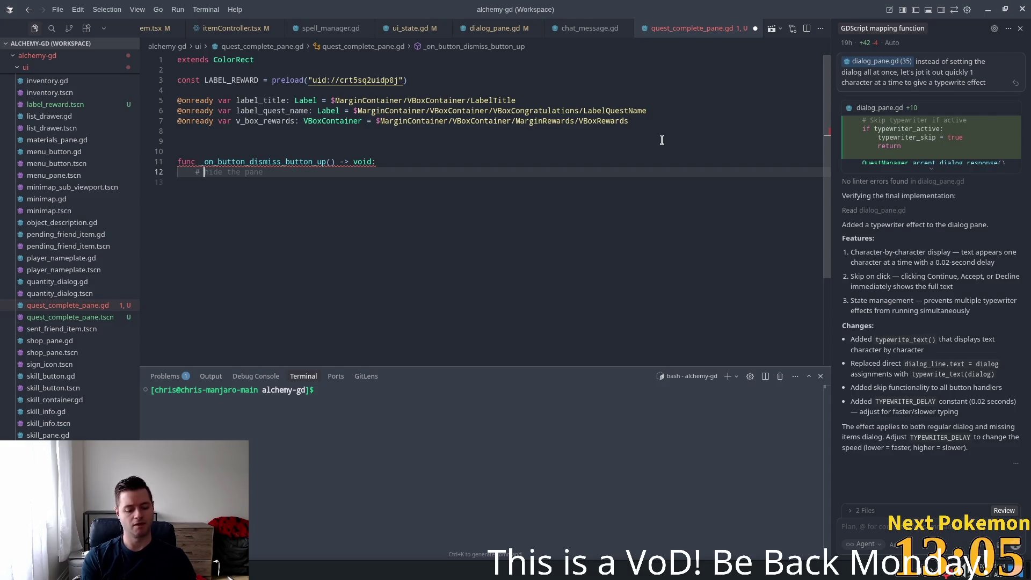
text( queue )
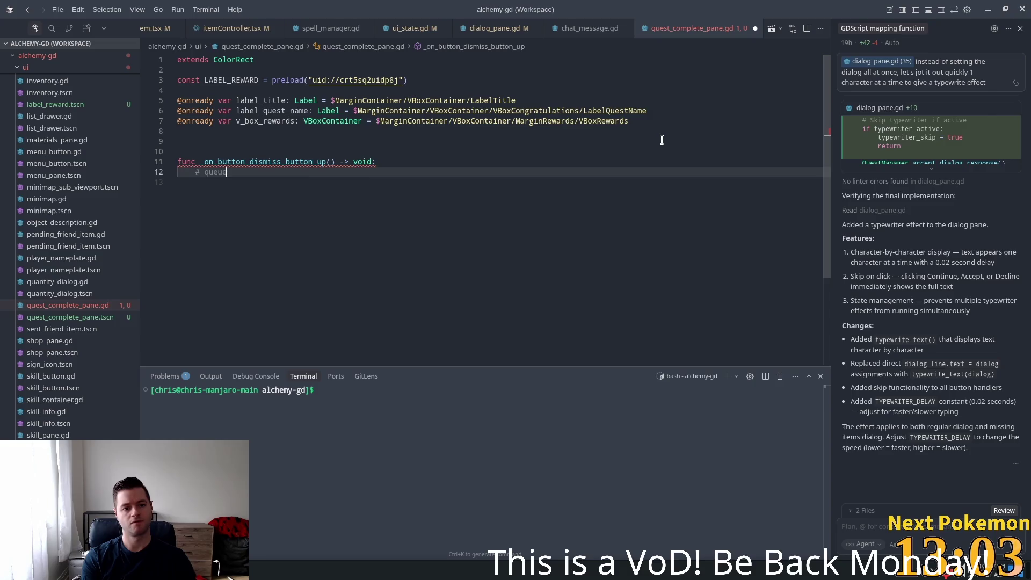
text(free all ch)
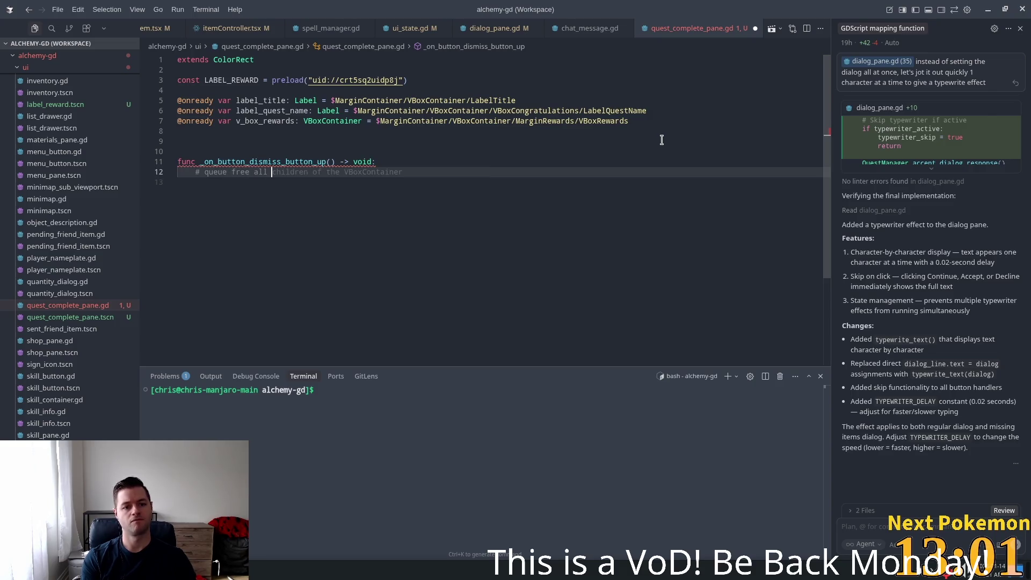
text(ildren of )
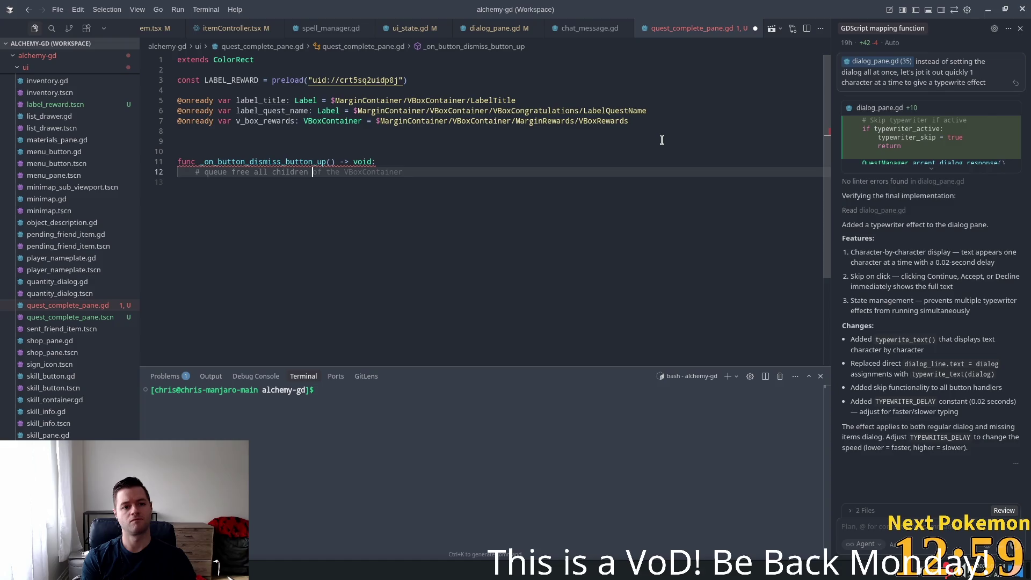
text(v_box_rewards)
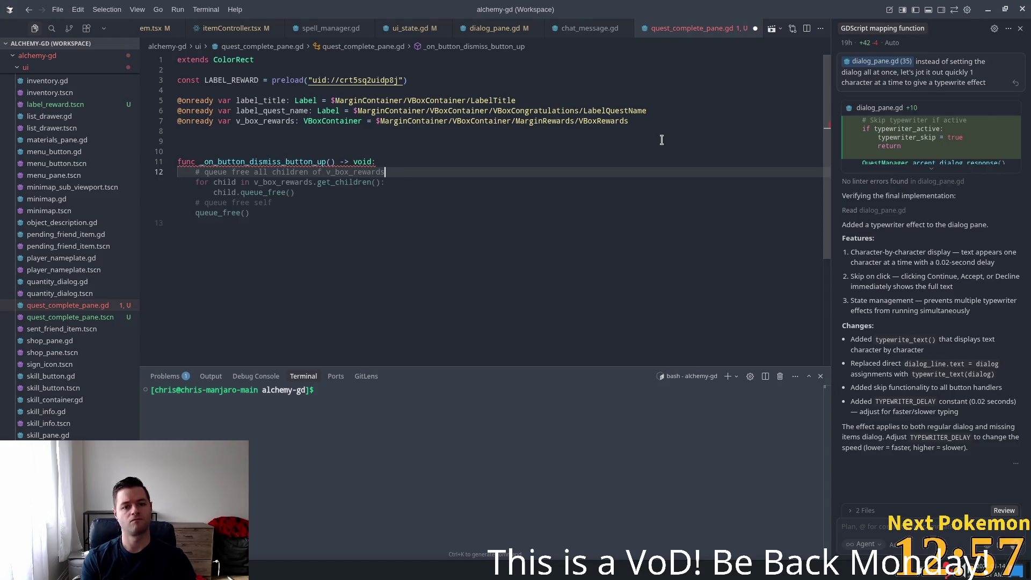
key(Tab)
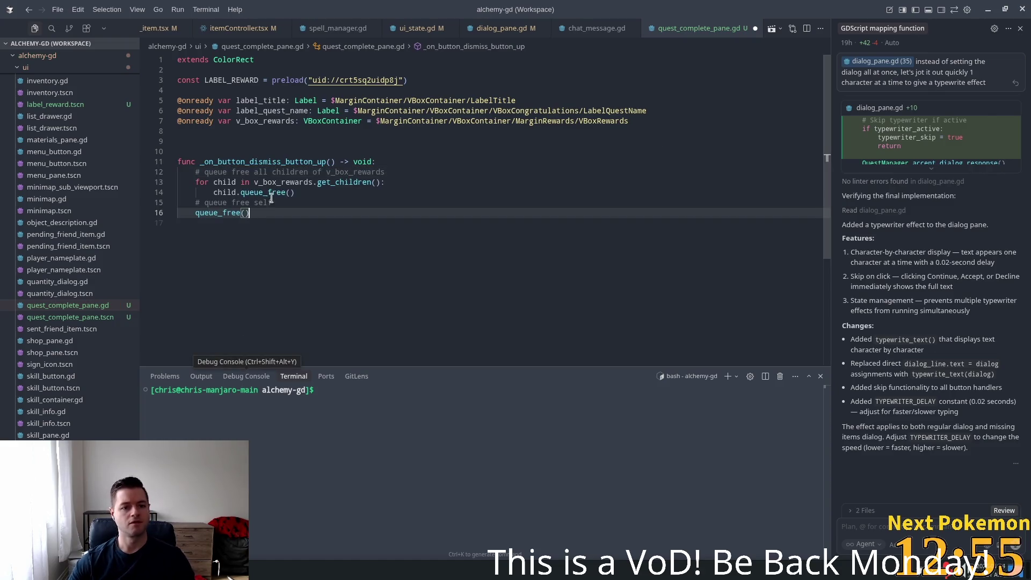
click(301, 192)
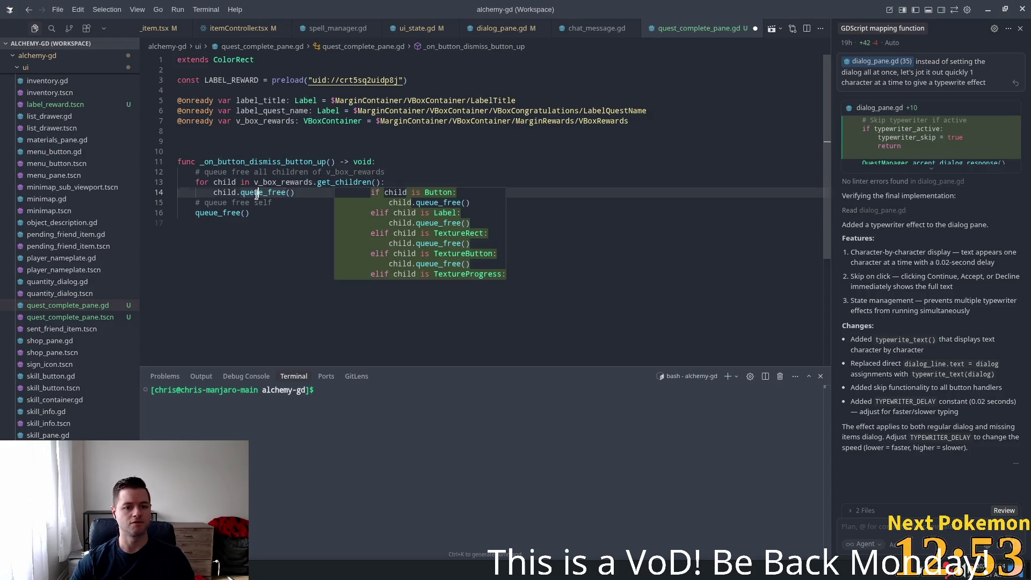
drag(269, 213, 183, 204)
key(Return)
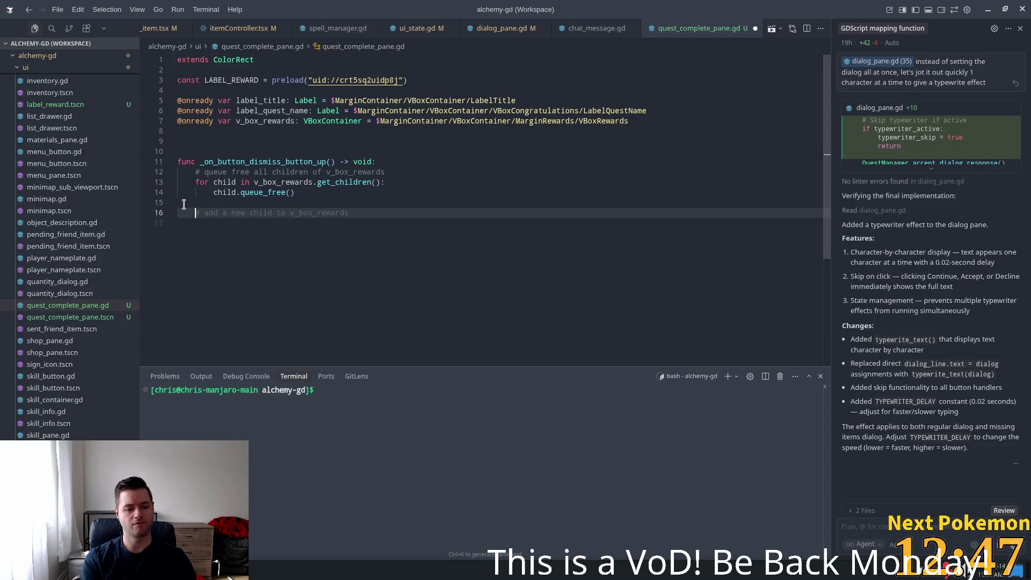
- Add a hide() call after the loop and save the script
text(hide())
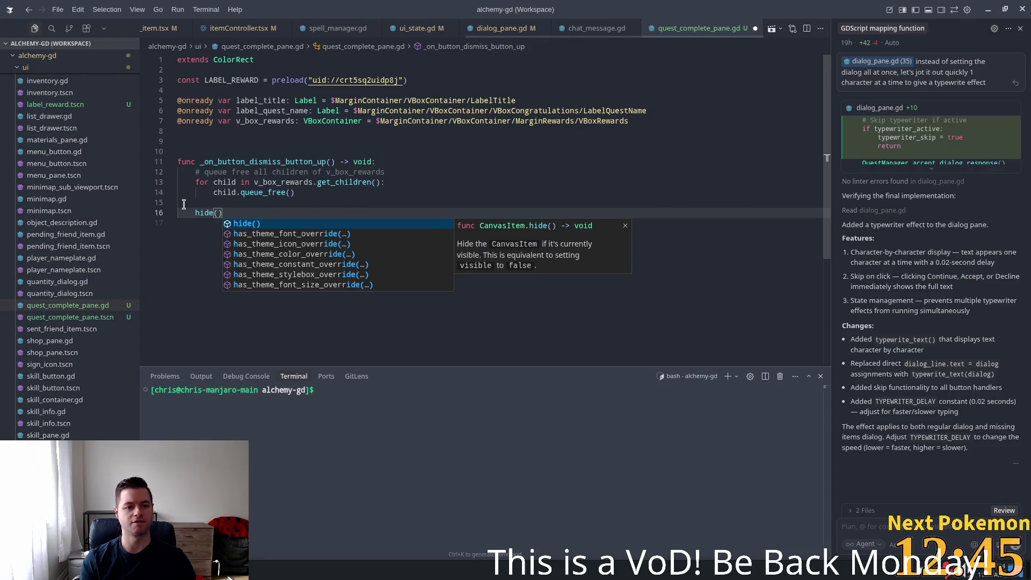
key(ctrl+s)
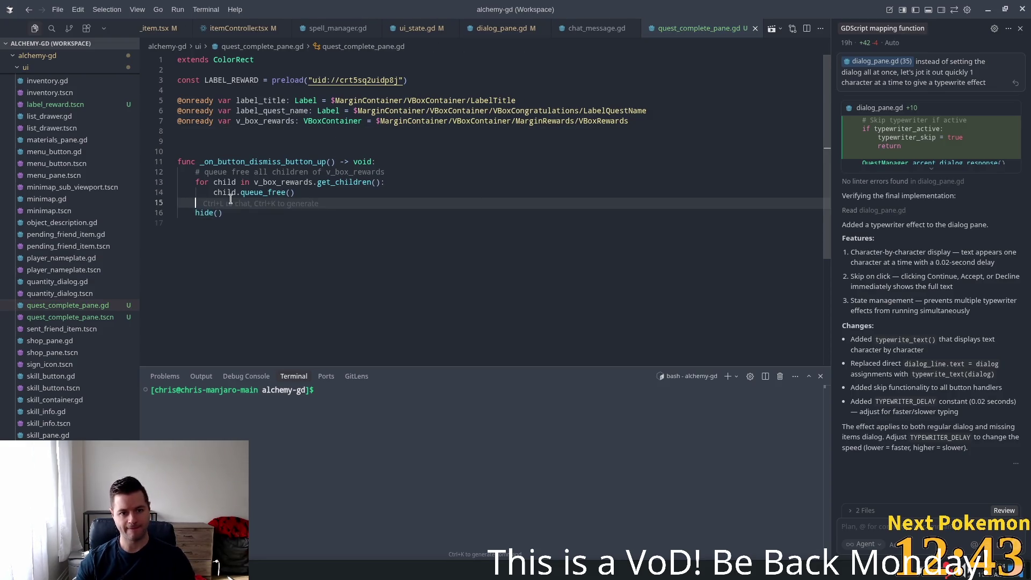
click(240, 204)
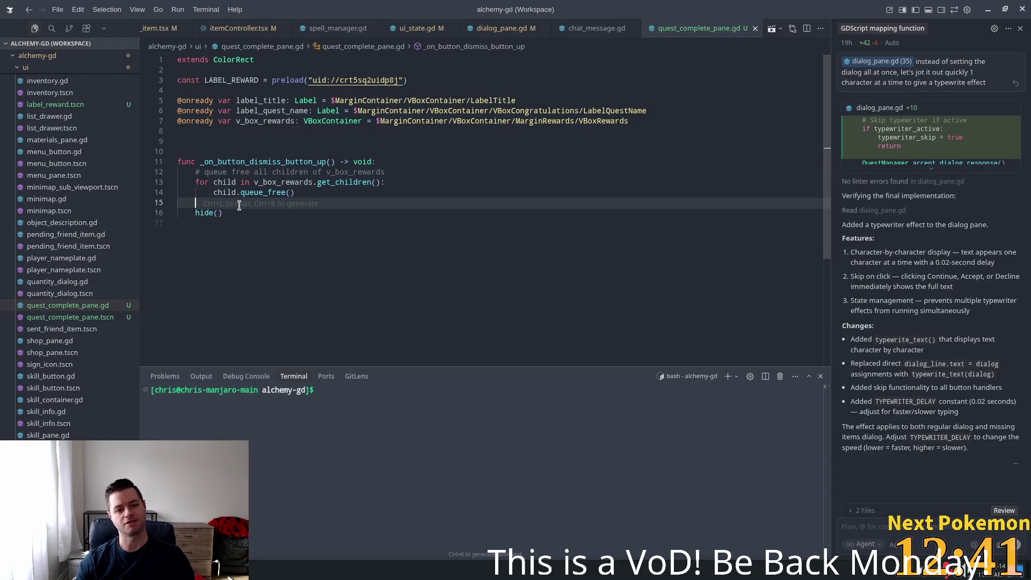
click(318, 214)
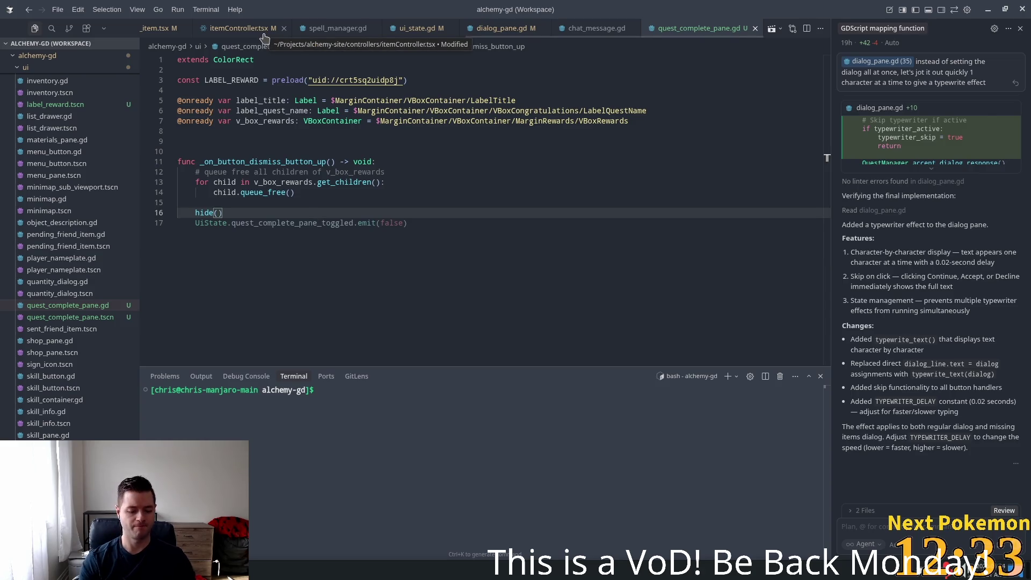
key(ctrl+p)
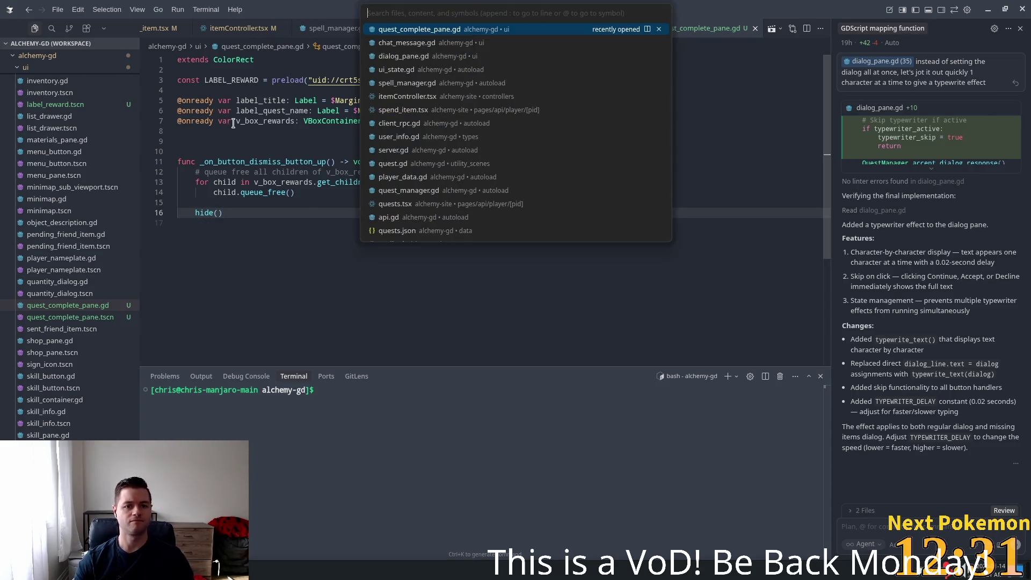
key(Escape)
- Open ui_state.gd and select the pane open/focused flags on lines 50–66
click(417, 27)
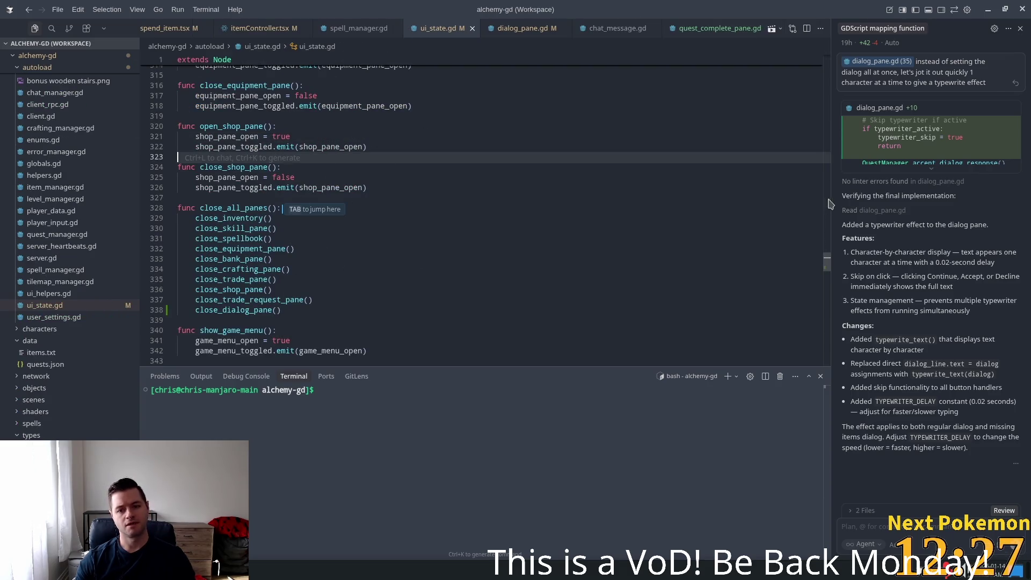
mouse_move(835, 273)
mouse_down()
mouse_move(811, 81)
mouse_move(794, 110)
mouse_up()
scroll(794, 109, up, 5)
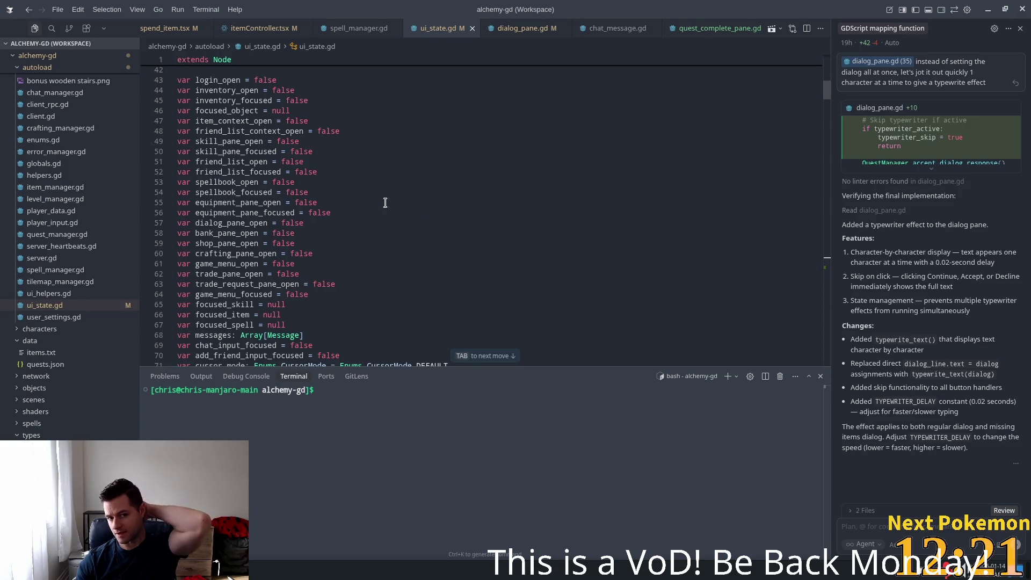
click(336, 192)
mouse_move(334, 195)
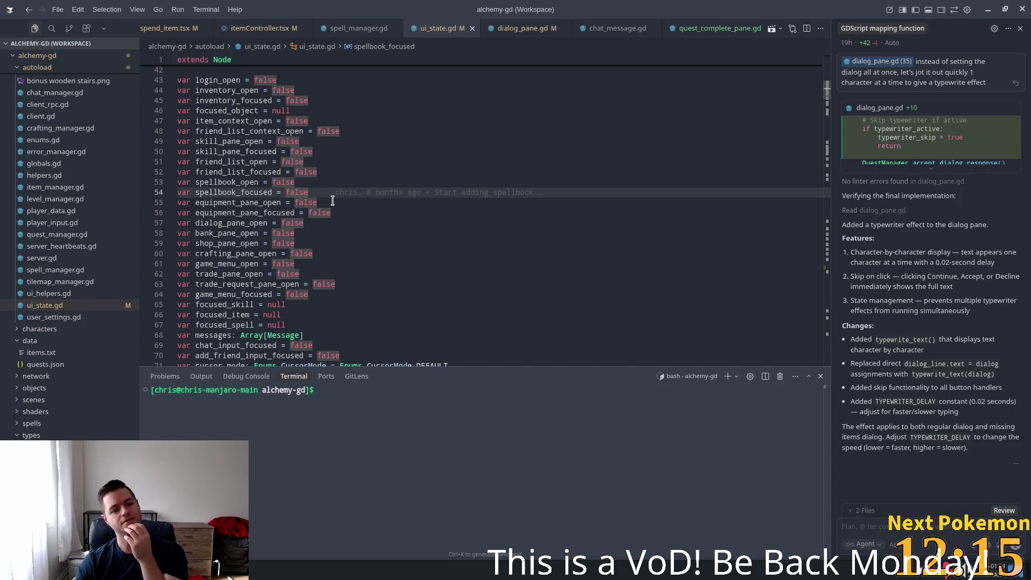
mouse_move(228, 151)
mouse_down()
mouse_move(320, 237)
mouse_move(354, 315)
mouse_move(367, 314)
mouse_up()
mouse_move(366, 314)
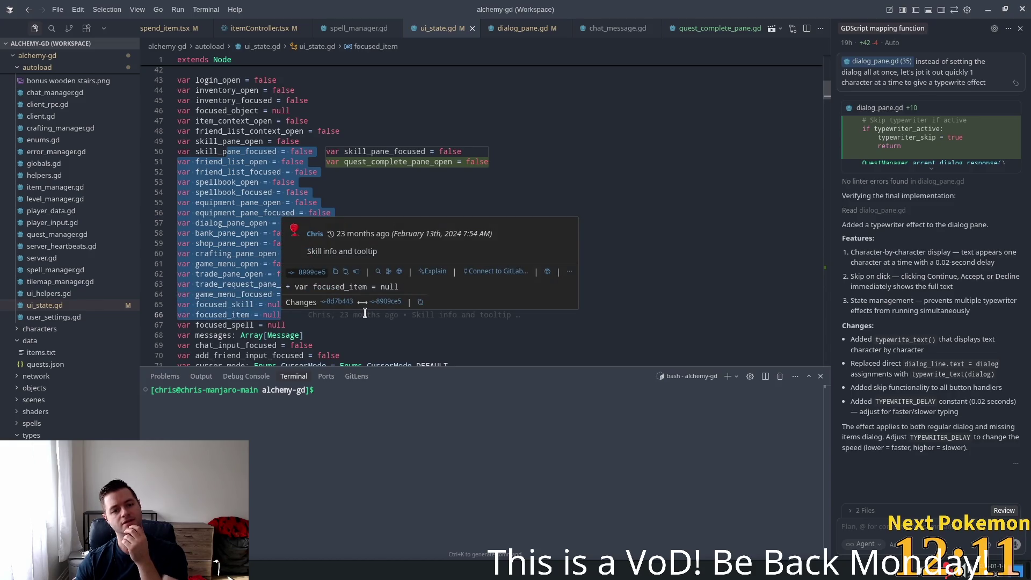
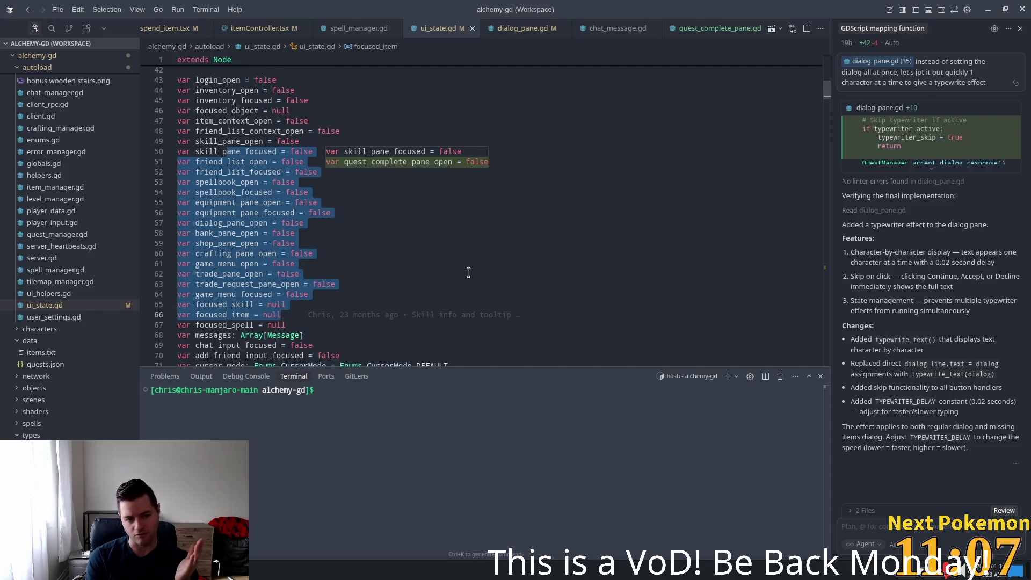
- Scroll down through ui_state.gd past the pane state variables toward the trade functions
click(352, 213)
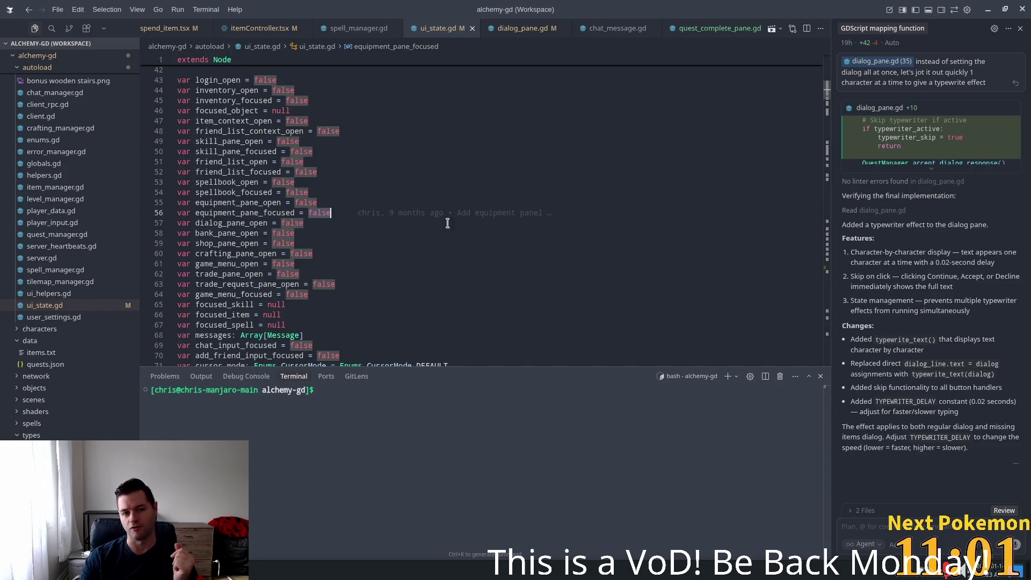
scroll(328, 217, down, 1)
mouse_move(828, 110)
mouse_down()
mouse_move(813, 375)
mouse_move(801, 258)
mouse_move(645, 134)
mouse_up()
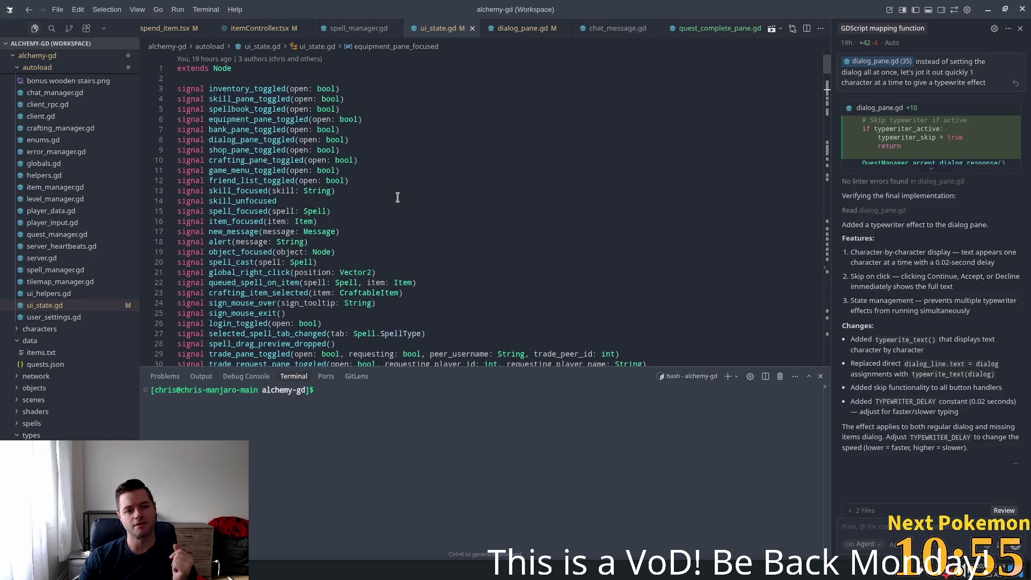
scroll(399, 197, down, 5)
scroll(398, 197, down, 10)
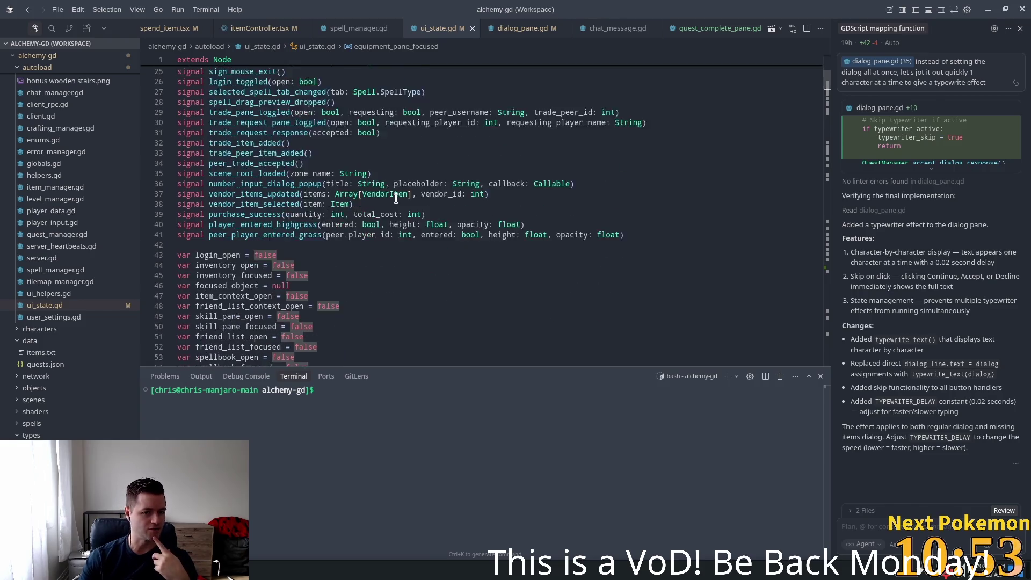
scroll(386, 212, down, 3)
click(385, 213)
scroll(385, 213, down, 4)
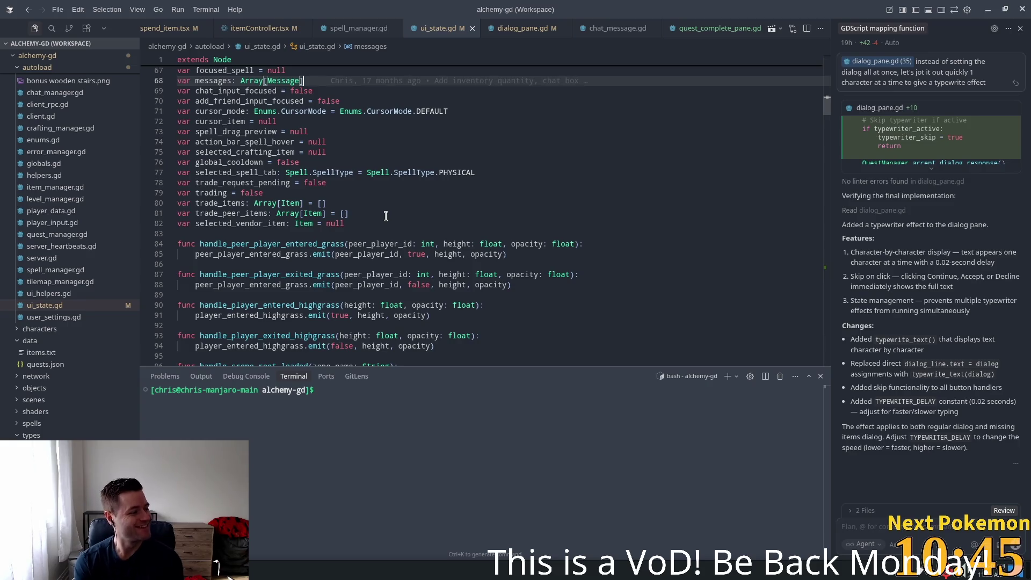
mouse_move(392, 249)
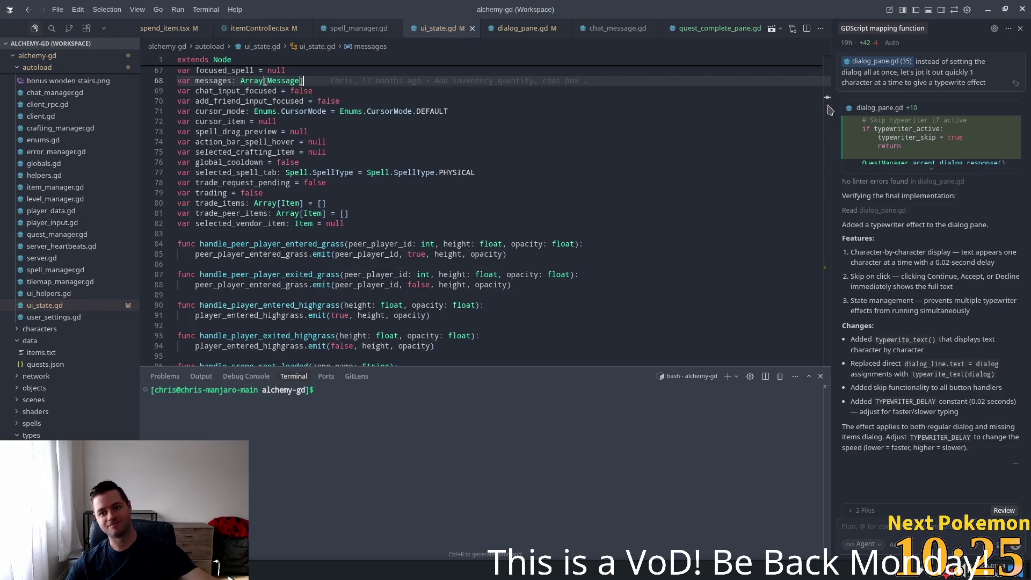
scroll(578, 194, down, 10)
- Search for 'close_all' and inspect the close_all_panes() calls like close_bank_pane and close_skill_pane
click(577, 194)
key(ctrl+f)
text(close)
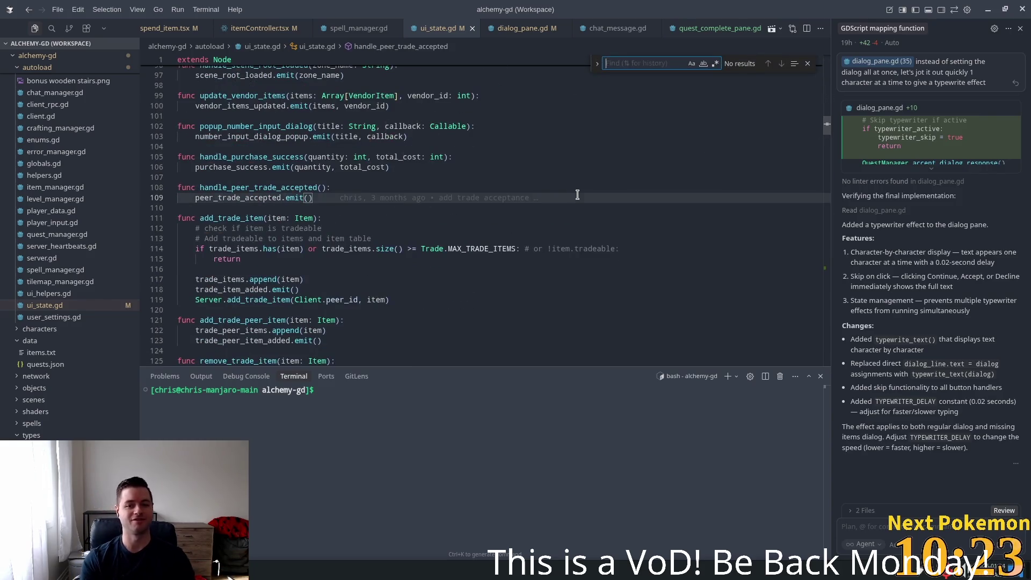
text(_all)
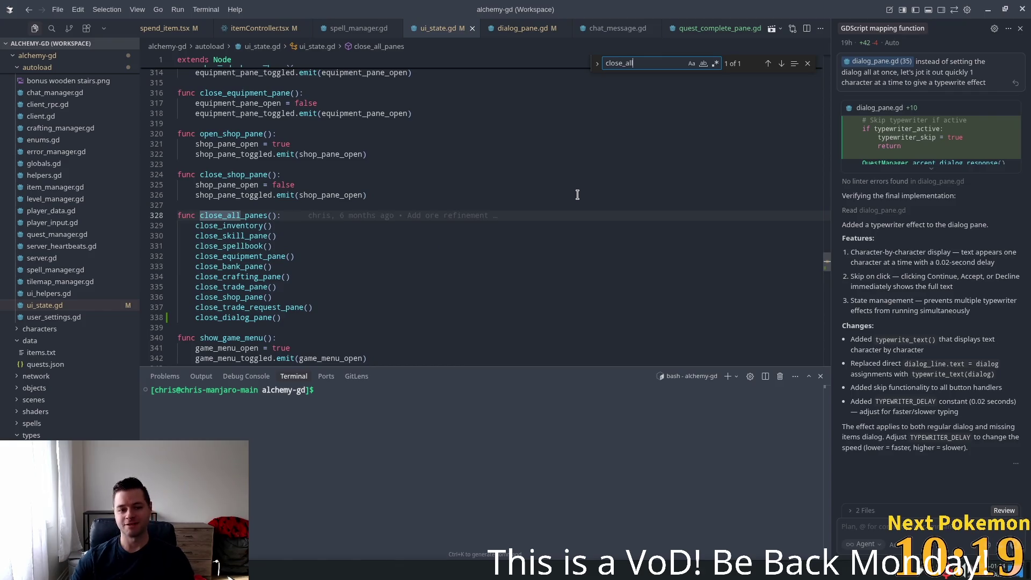
drag(281, 317, 214, 225)
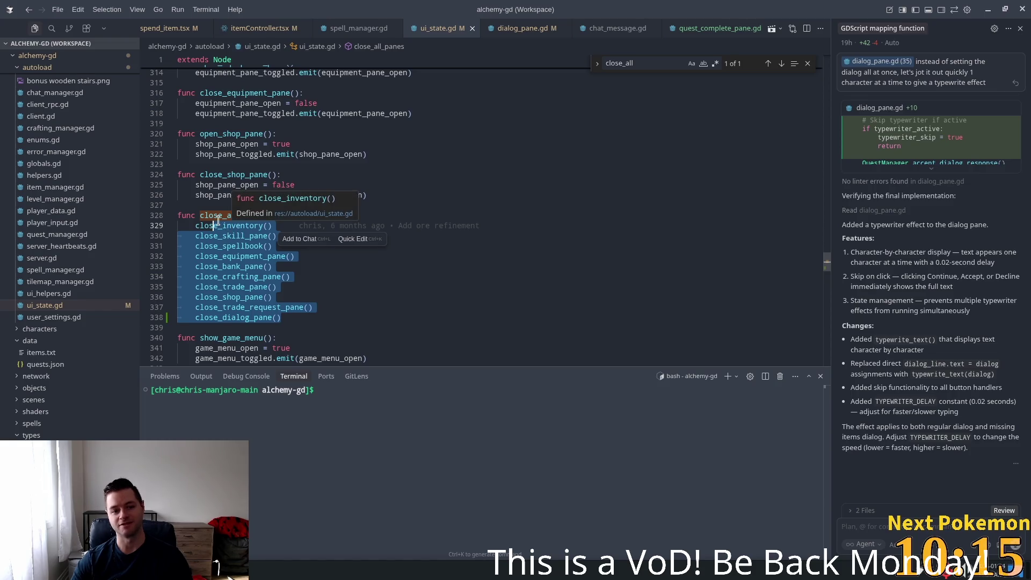
click(218, 226)
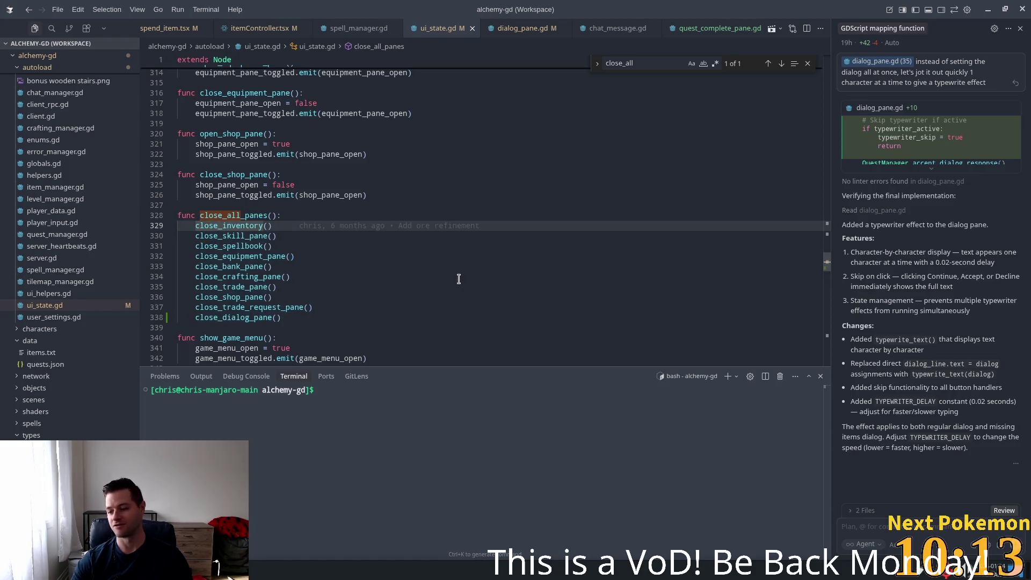
click(338, 263)
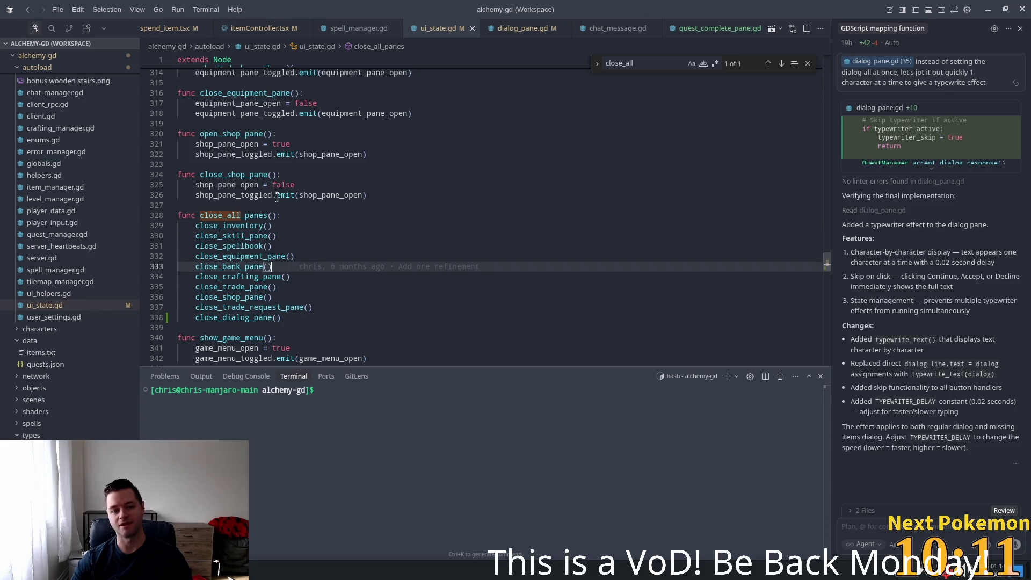
double_click(248, 238)
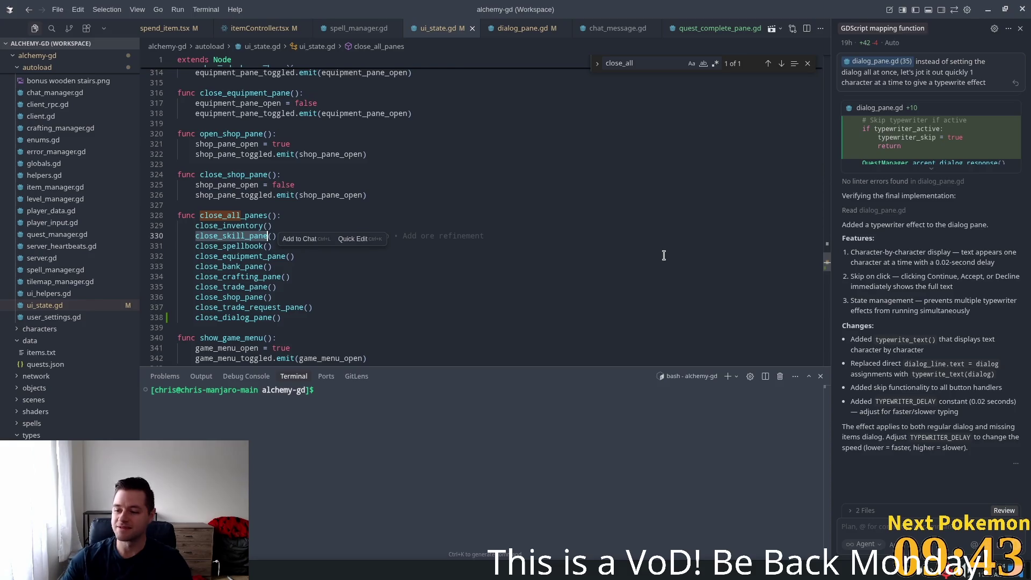
key(alt+Tab)
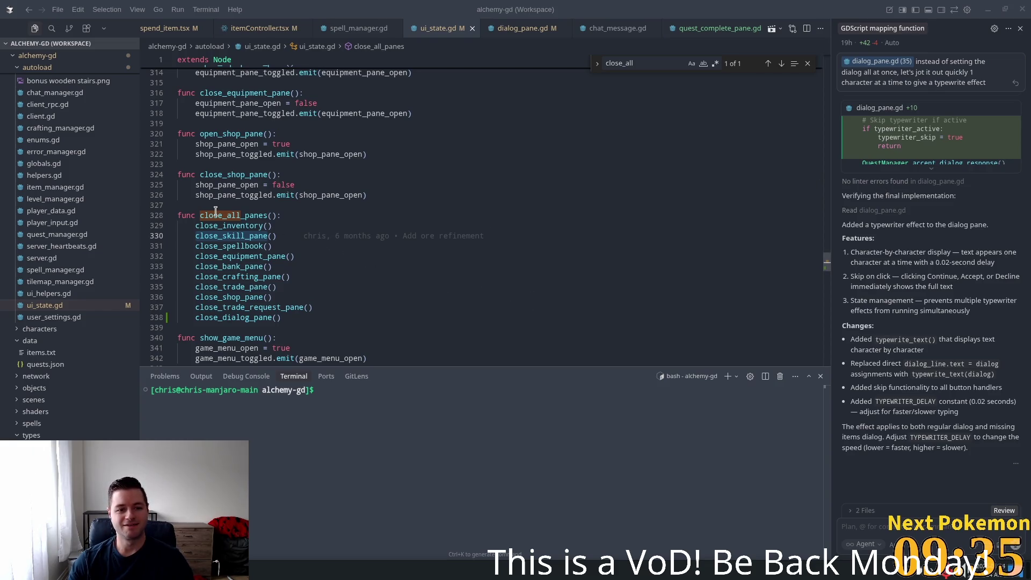
- Add '# TODO Create a UI element class that all panes inherit from so we can manage visibility via signals' above close_all_panes()
click(192, 205)
text(# TODO)
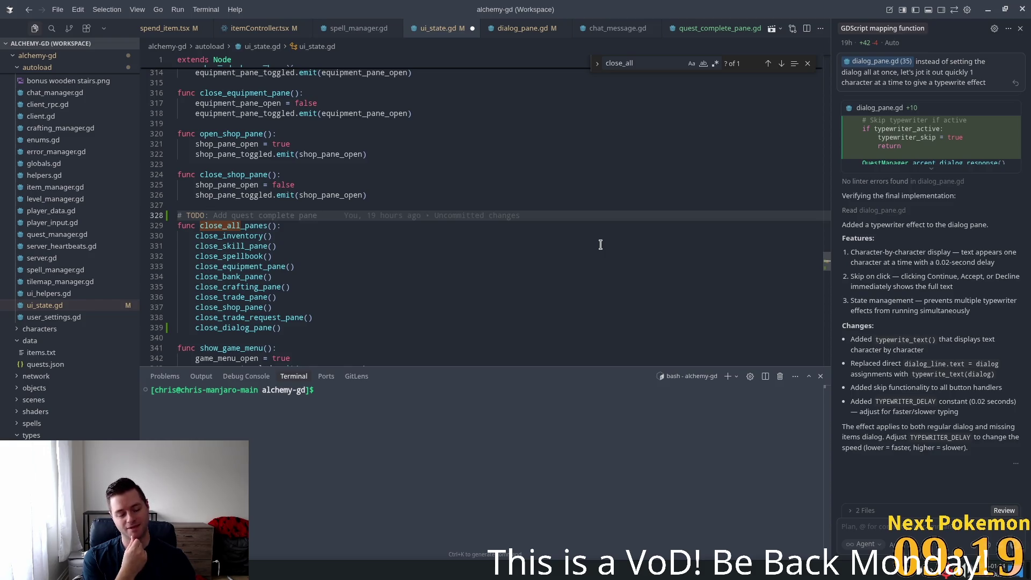
text(Create a)
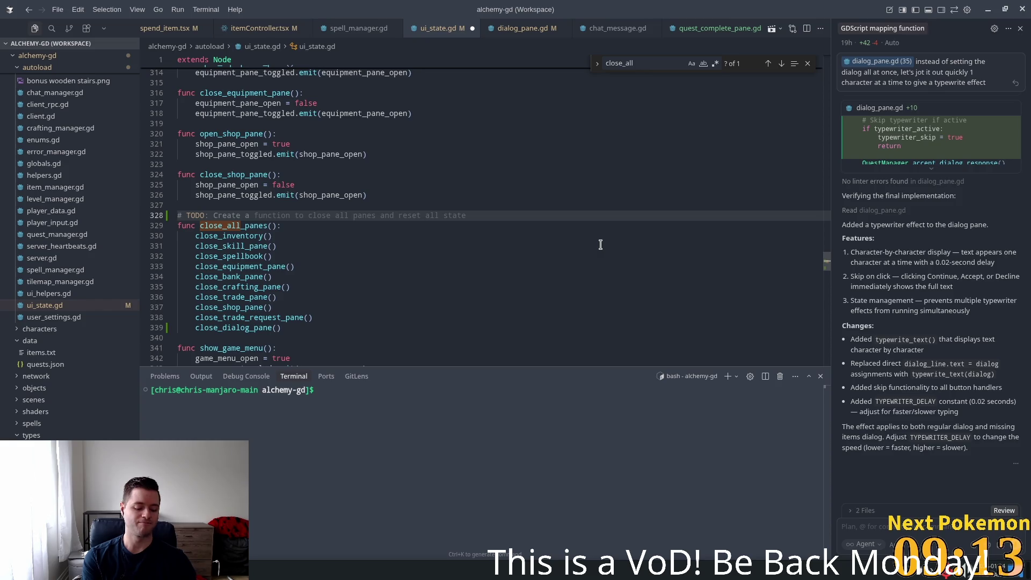
text(UI )
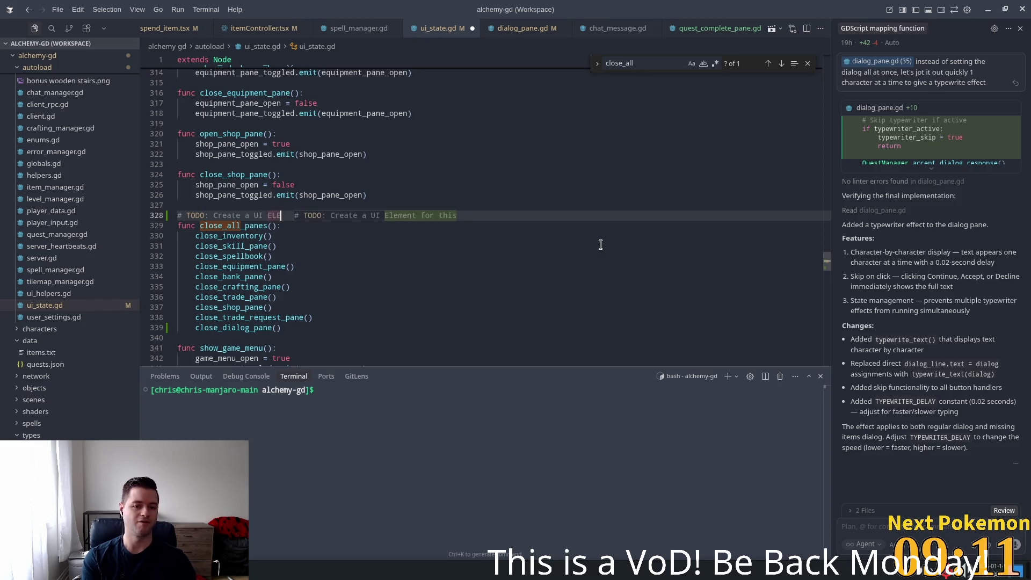
text(element class th)
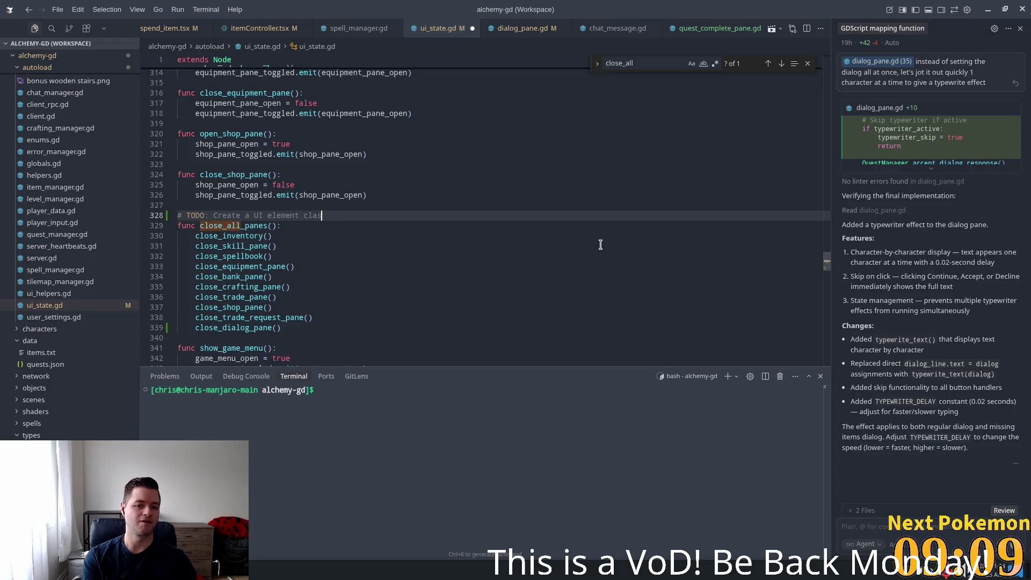
text(at all panes in)
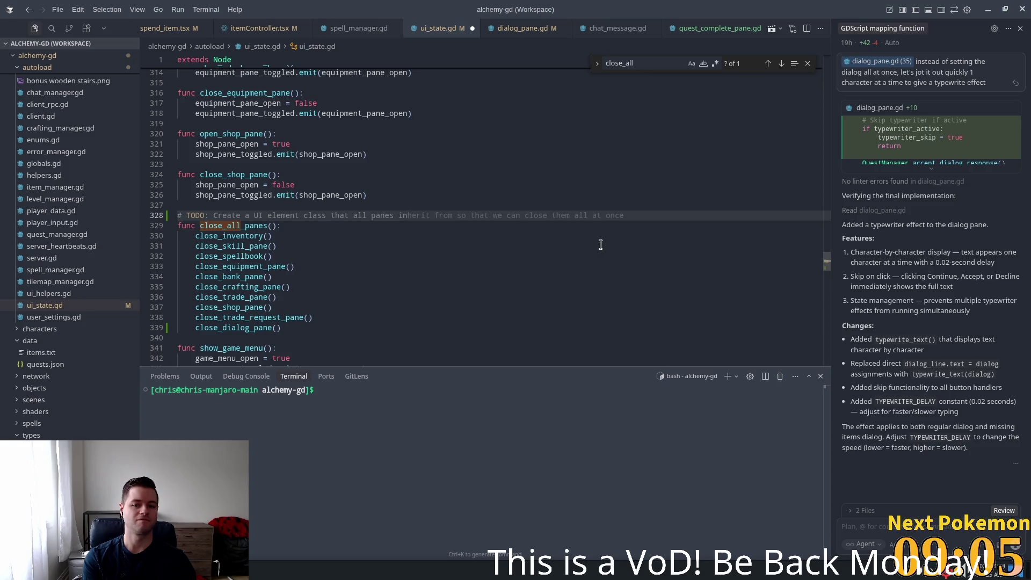
text(herity fro)
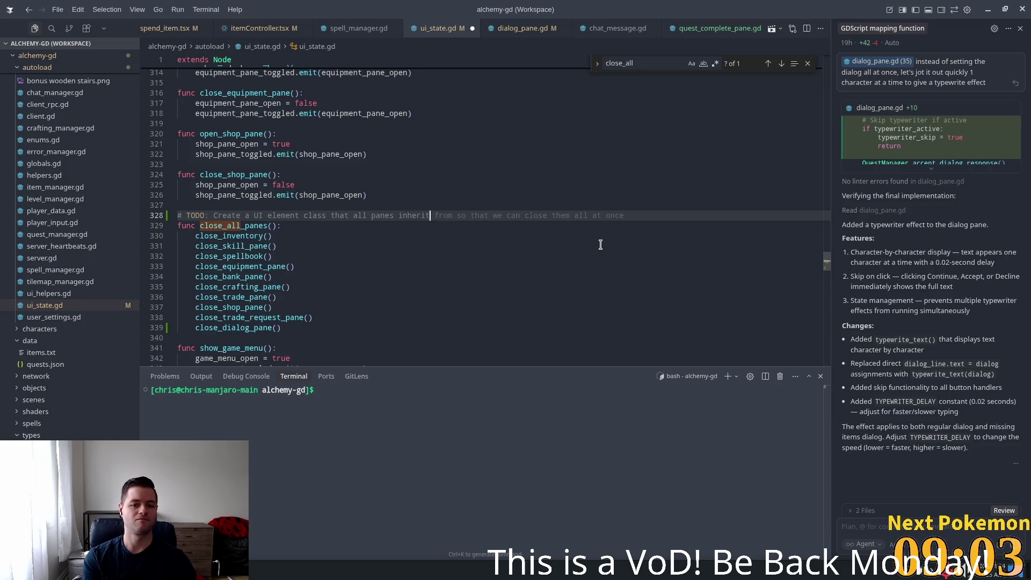
key(BackSpace)
key(BackSpace)
text(from so we can )
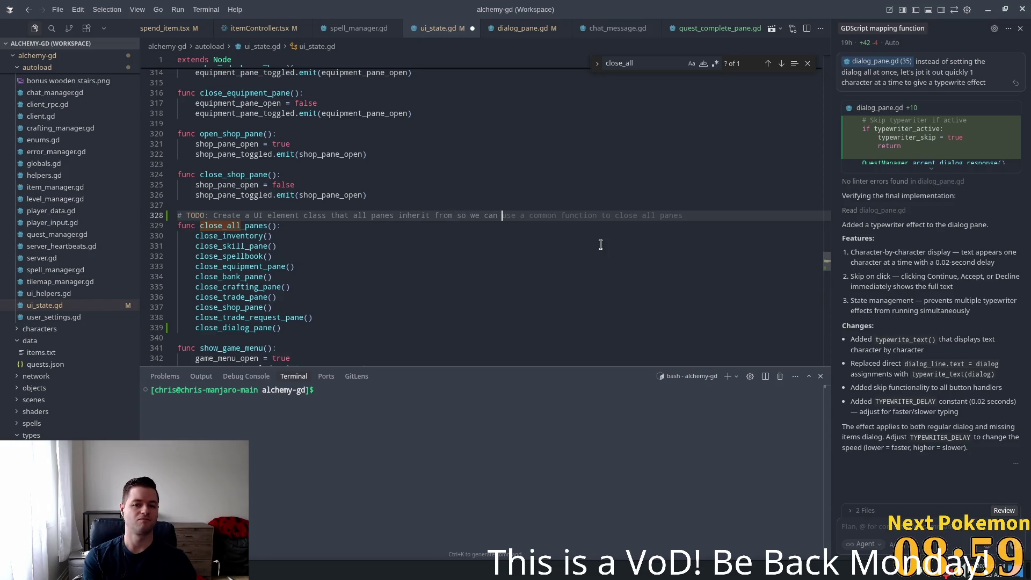
text(manage )
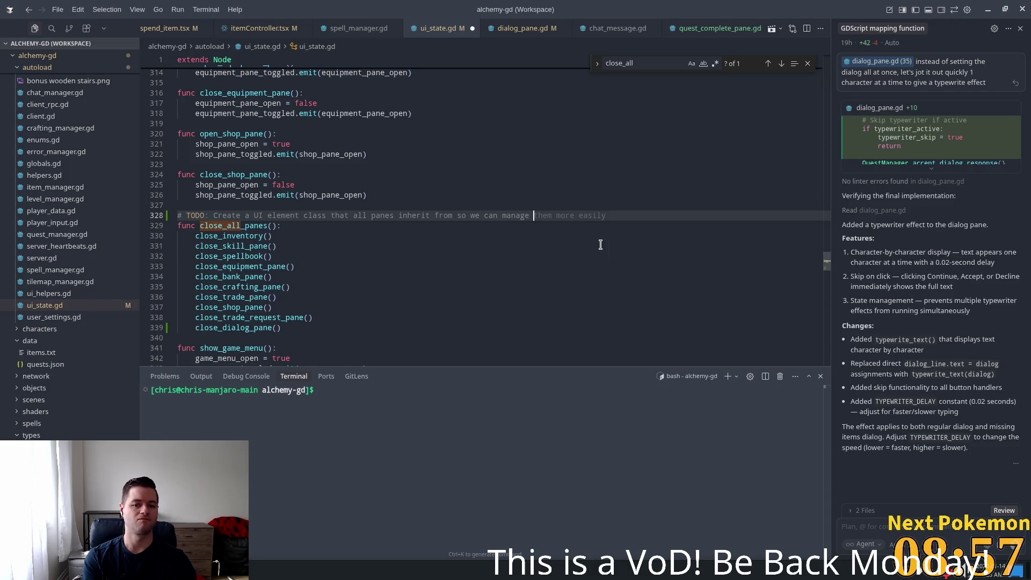
text(visibility via)
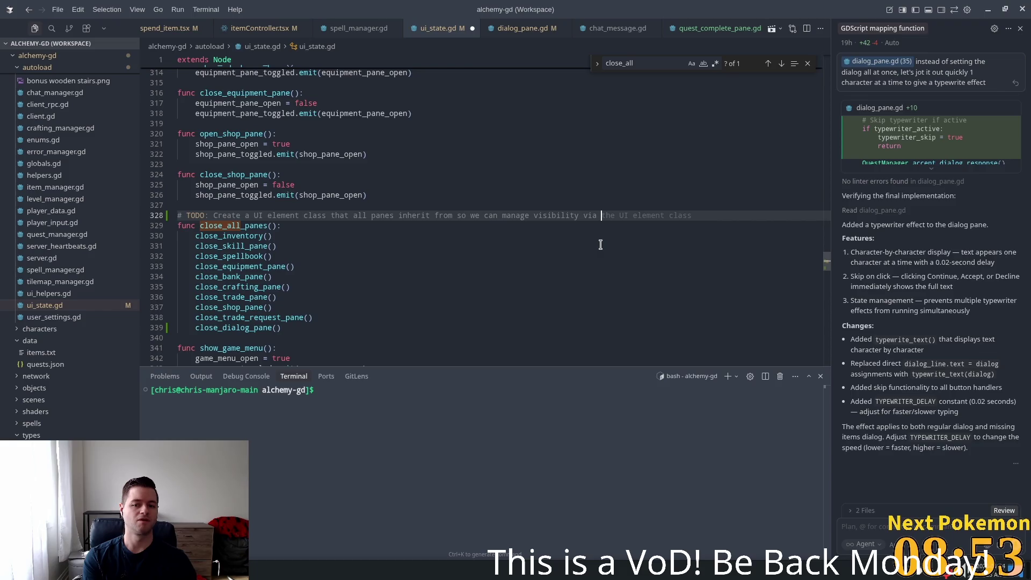
text( signals)
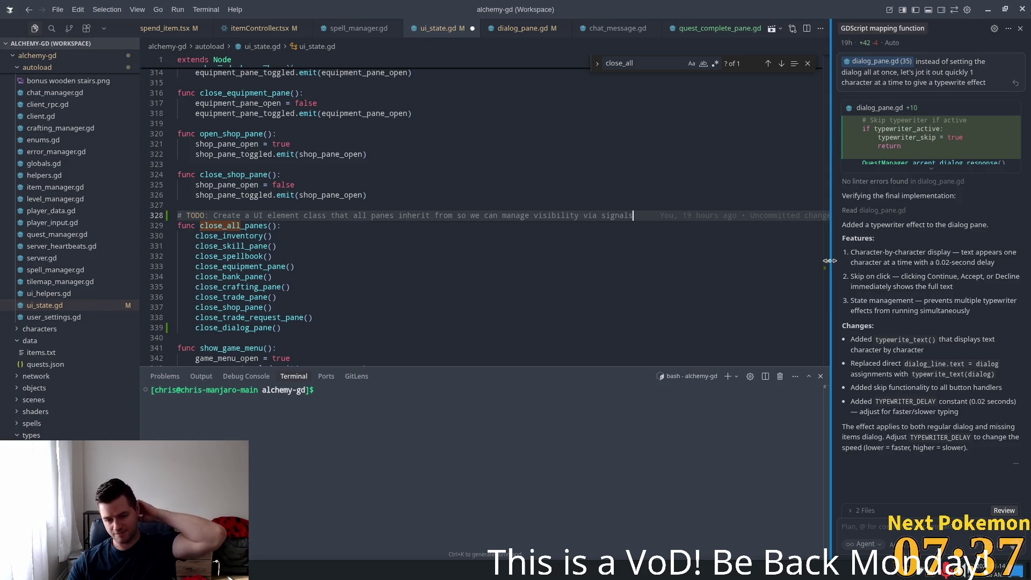
drag(827, 260, 822, 145)
scroll(684, 246, down, 3)
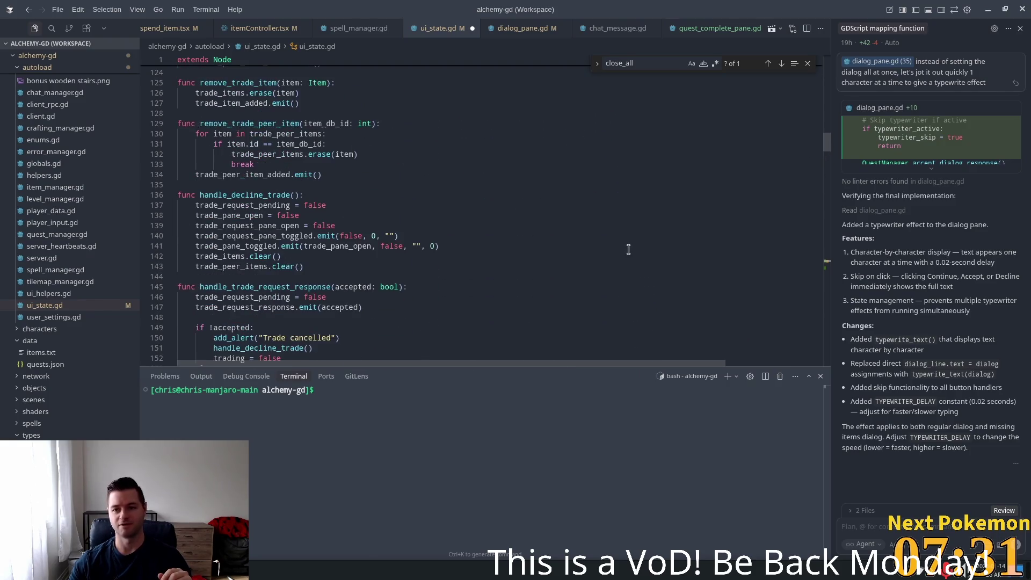
scroll(639, 247, up, 7)
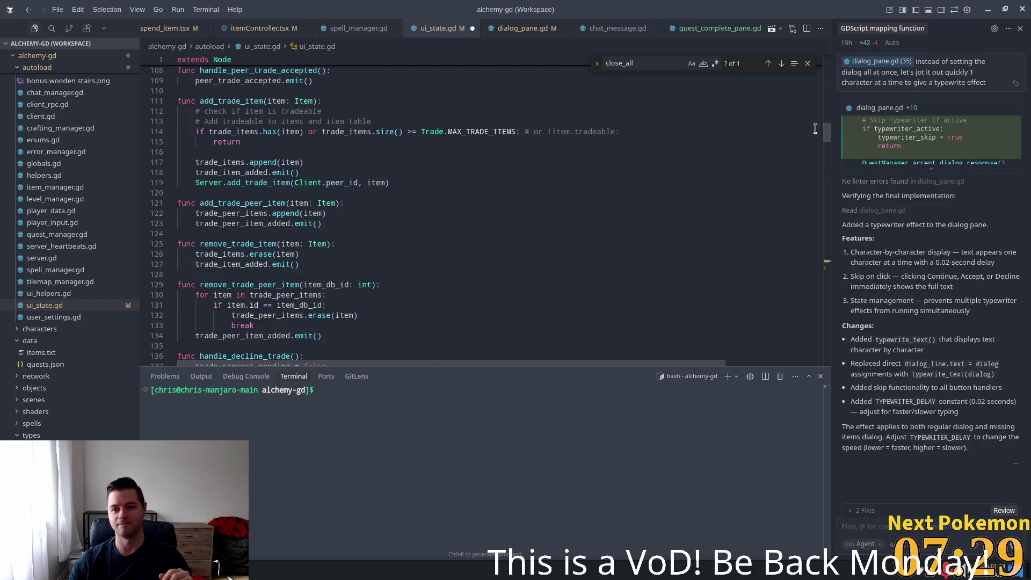
drag(829, 132, 833, 107)
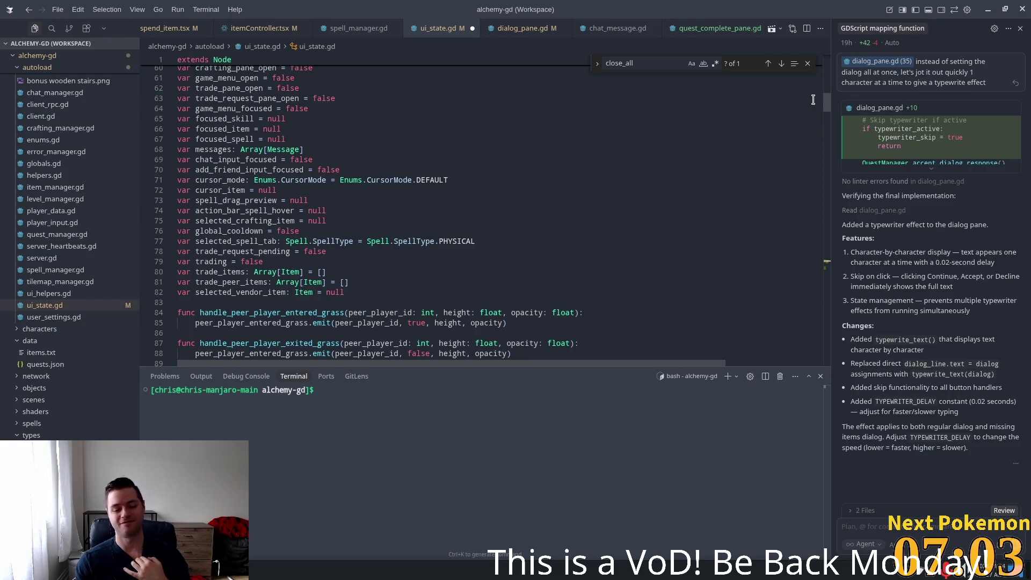
key(super)
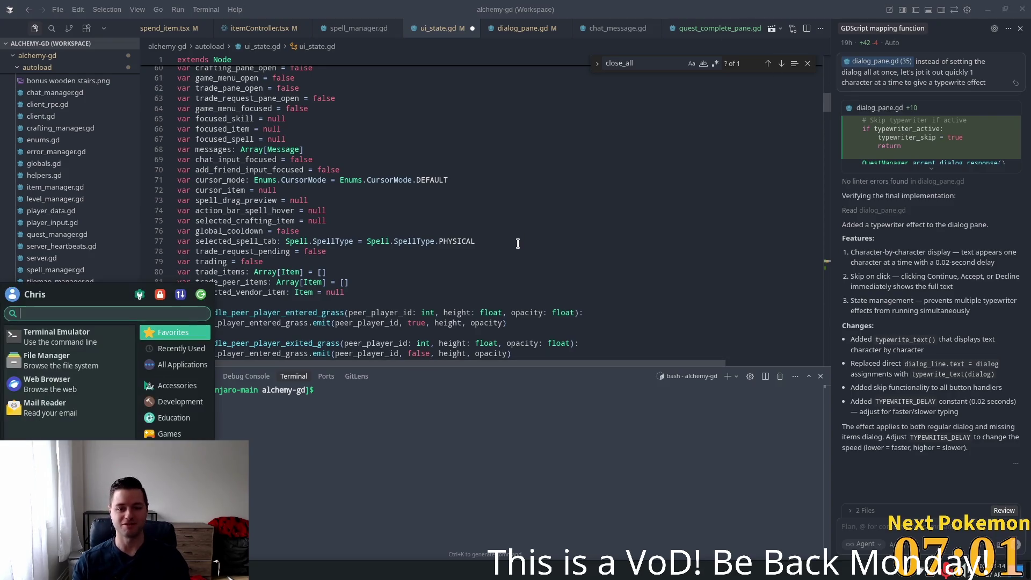
text(ste)
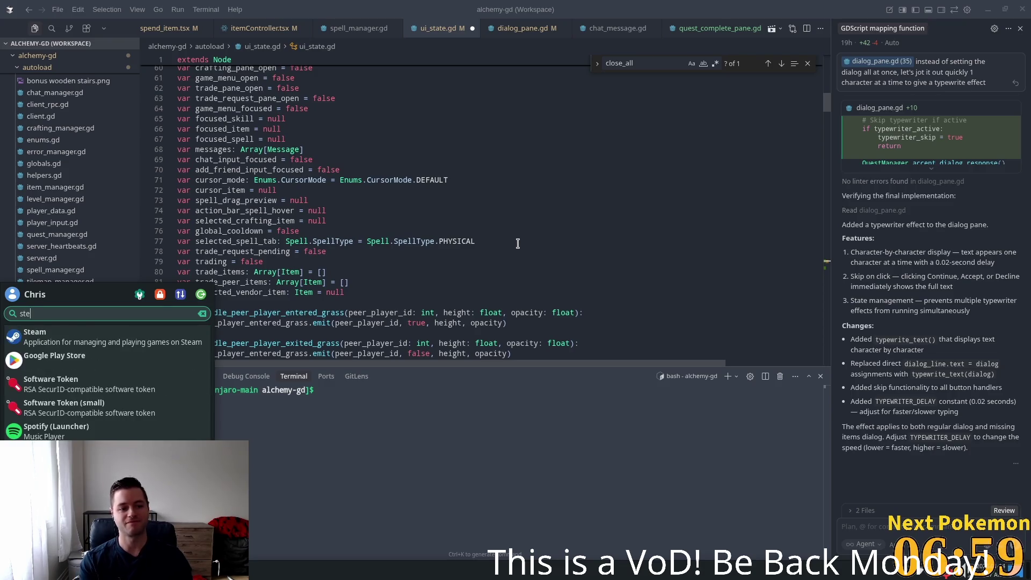
key(Escape)
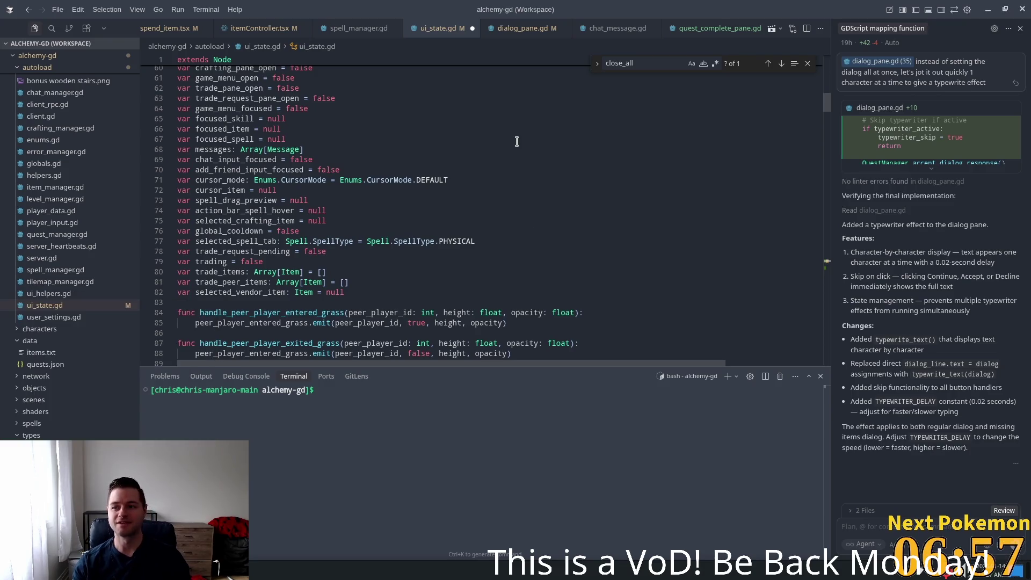